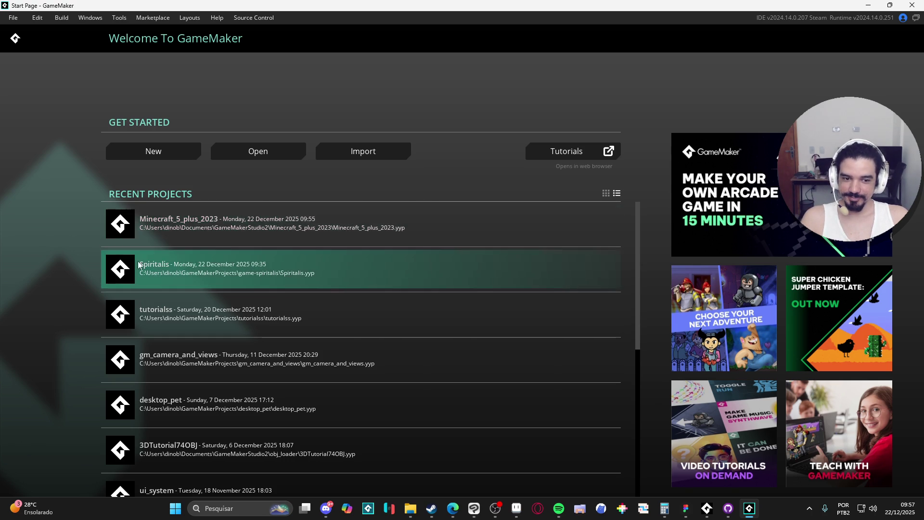
Open the Spiritalis project from Recent Projects and build and run it
click(165, 270)
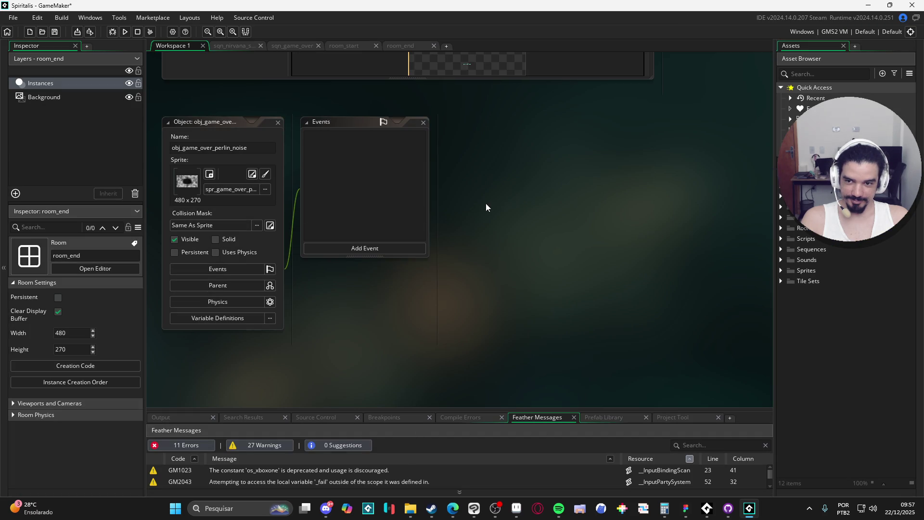
drag(451, 223, 433, 250)
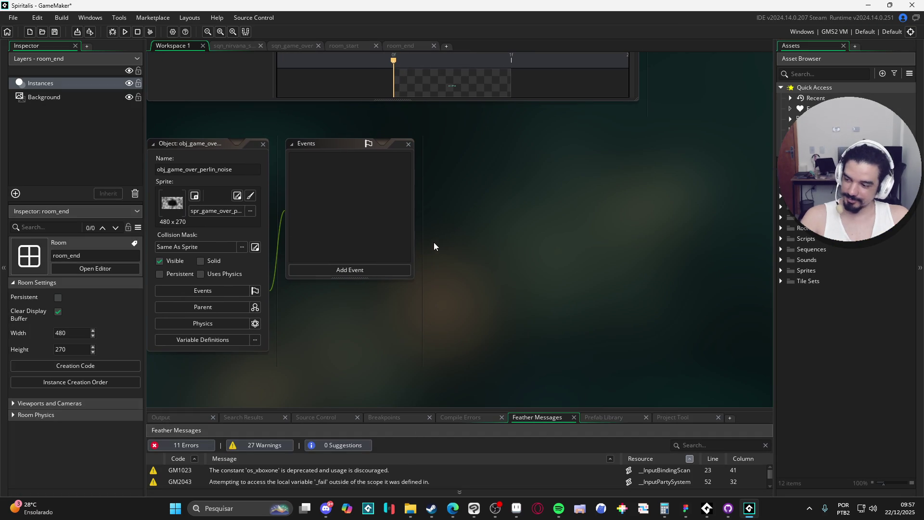
key(F5)
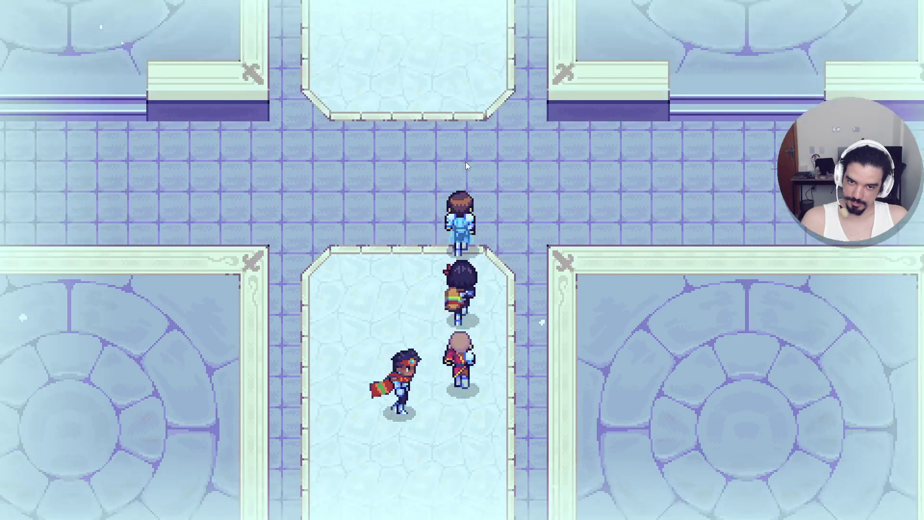
Browse the party menu's Items, Crafting and Journal pages in turn, then close the menu
key(Escape)
key(Down)
key(Down)
key(Down)
key(Down)
key(Return)
key(Escape)
key(Down)
key(Return)
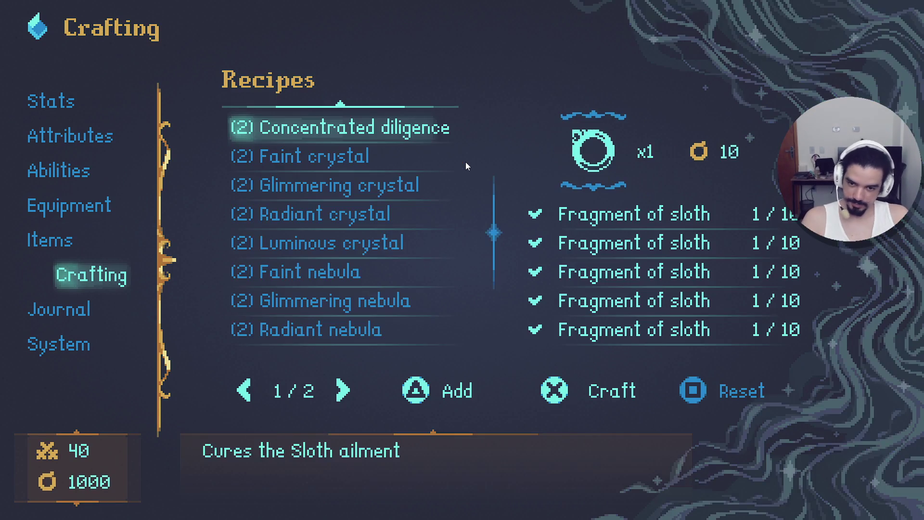
key(Escape)
key(Down)
key(Return)
key(Escape)
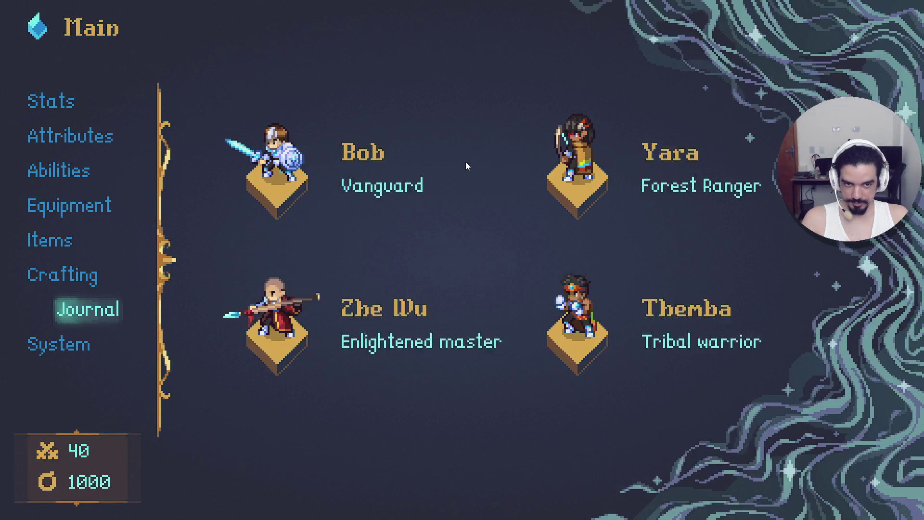
key(Escape)
key(Down)
key(Down)
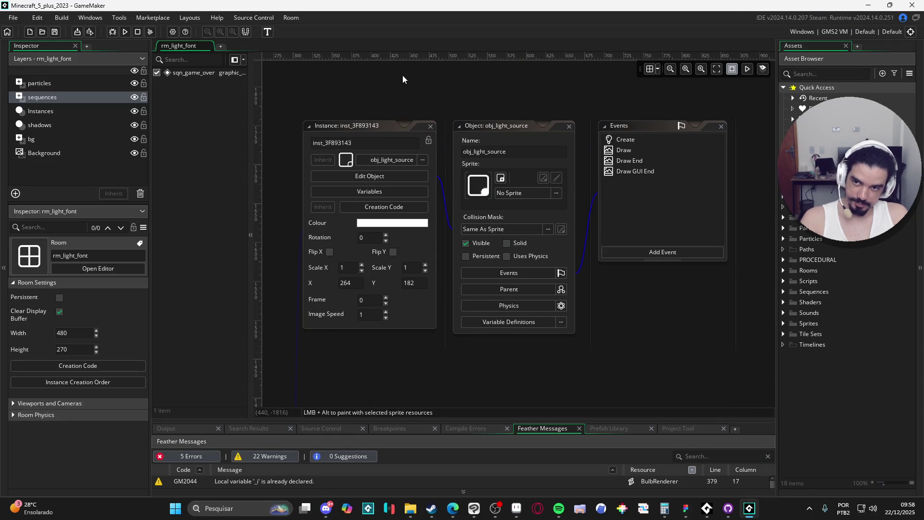
Test-run the game, walk the character right, then close the game window
key(F5)
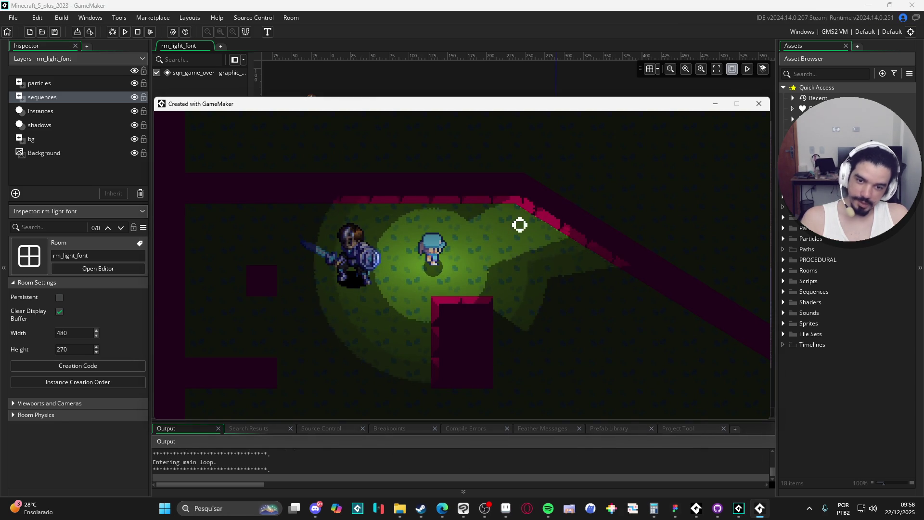
key(d)
click(759, 105)
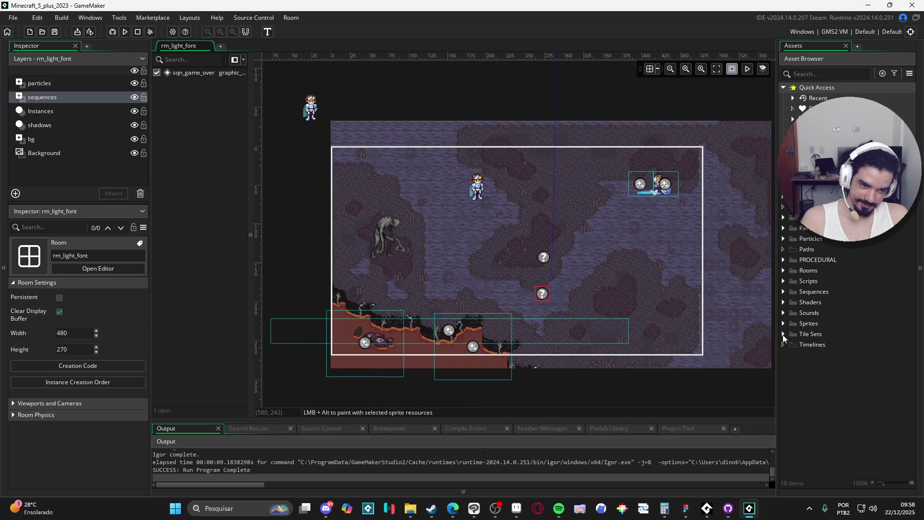
Move rm_light_font to the top of the room order and run the game again
click(785, 271)
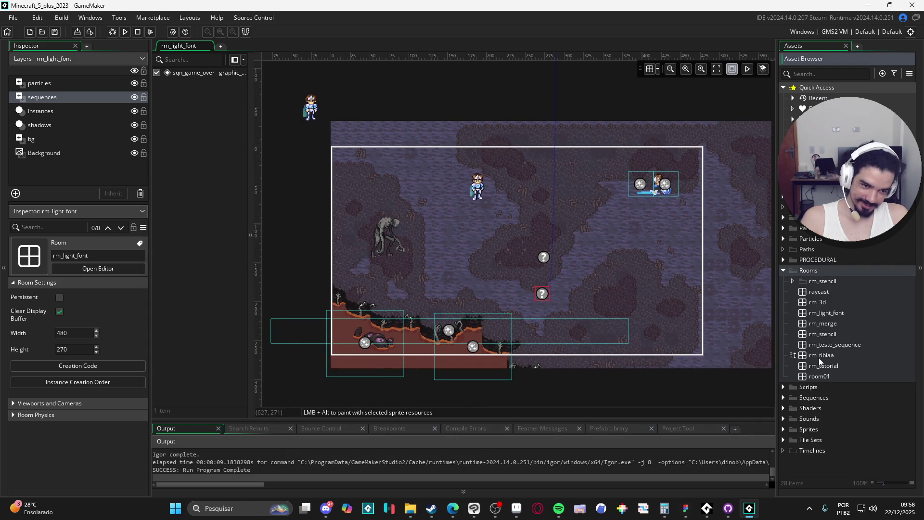
click(798, 315)
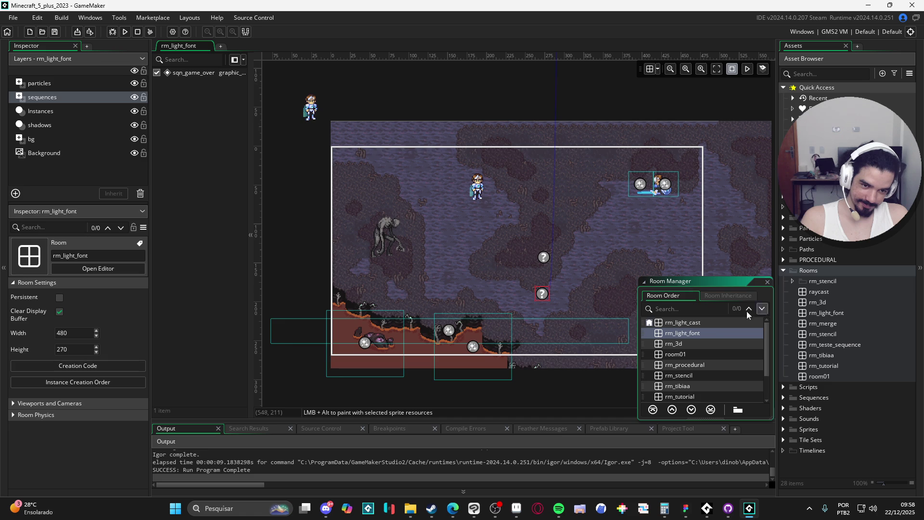
drag(712, 323, 713, 323)
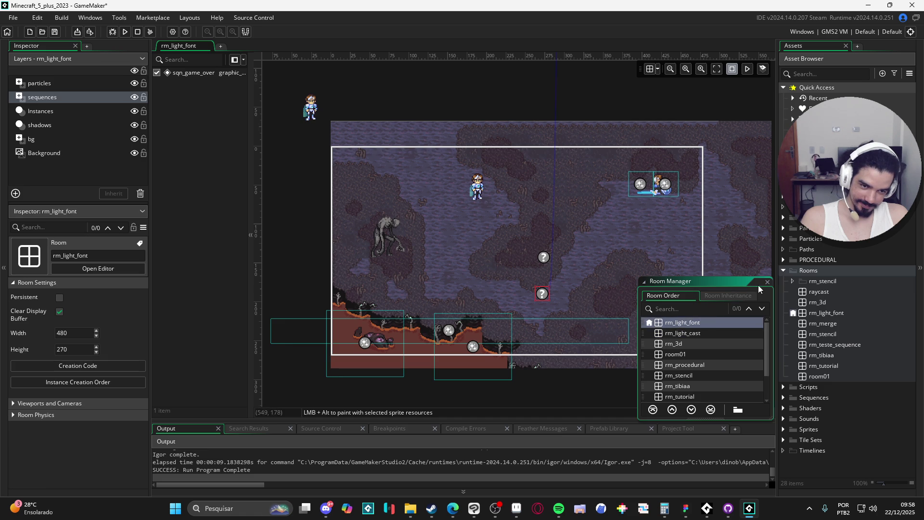
click(768, 282)
click(691, 277)
key(F5)
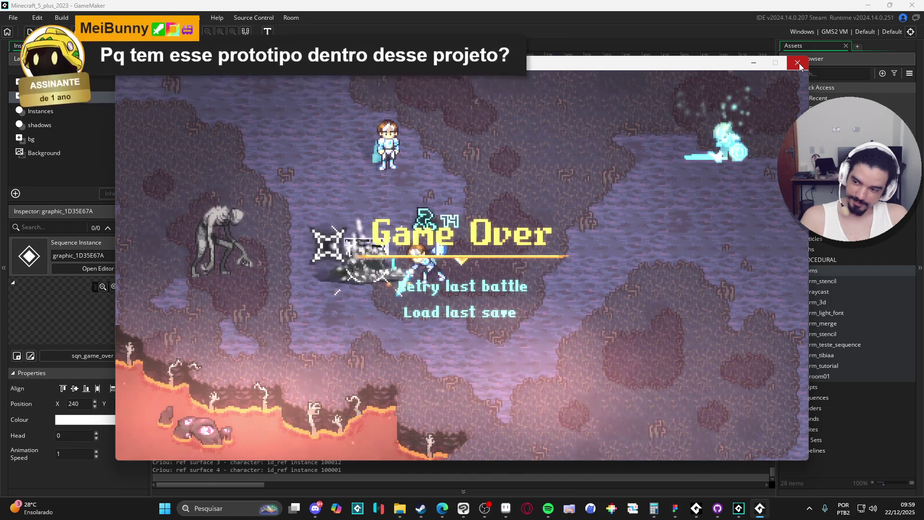
Close the game window after the Game Over screen appears
click(798, 64)
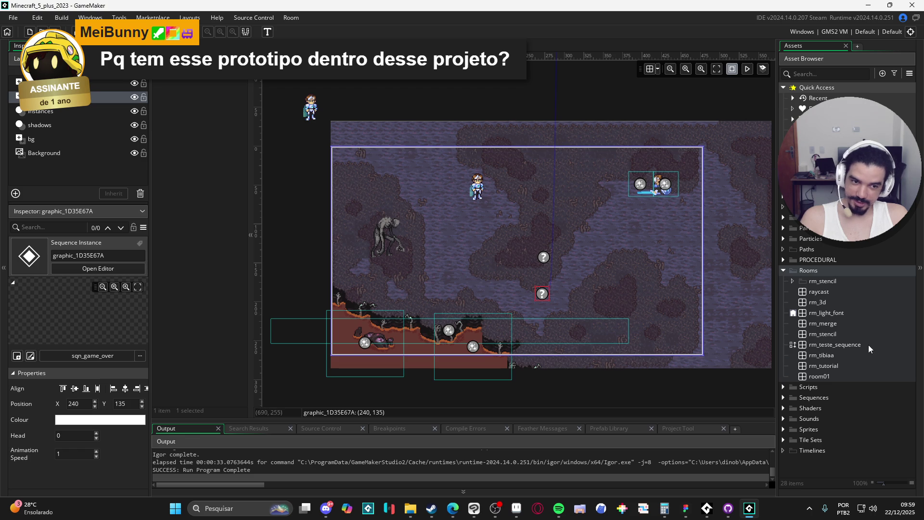
click(784, 386)
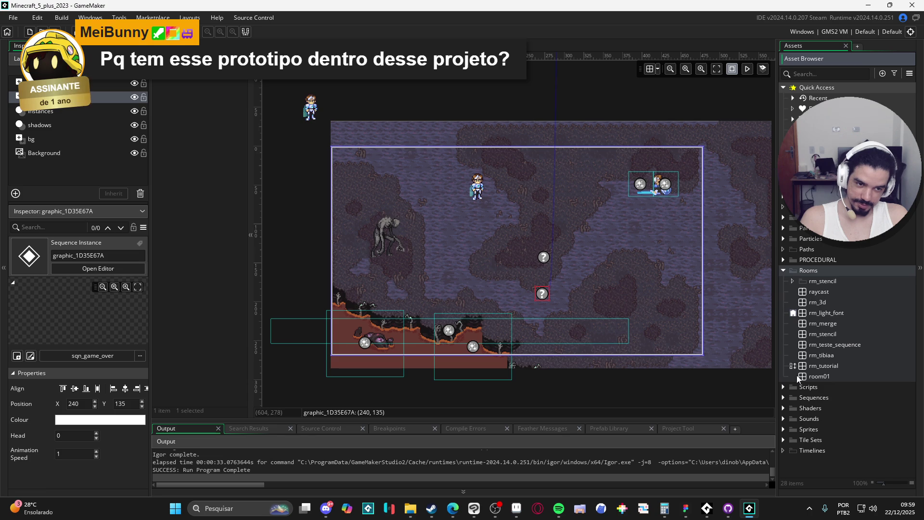
Open room01, rm_tutorial, rm_tibiaa, rm_teste_sequence, rm_stencil, rm_merge, rm_3d and raycast, then reopen rm_light_font
double_click(821, 376)
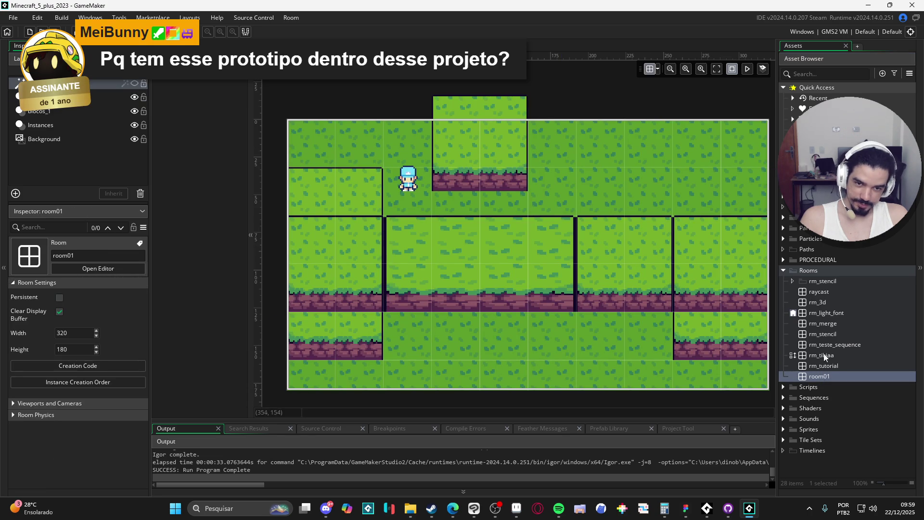
double_click(832, 366)
double_click(823, 356)
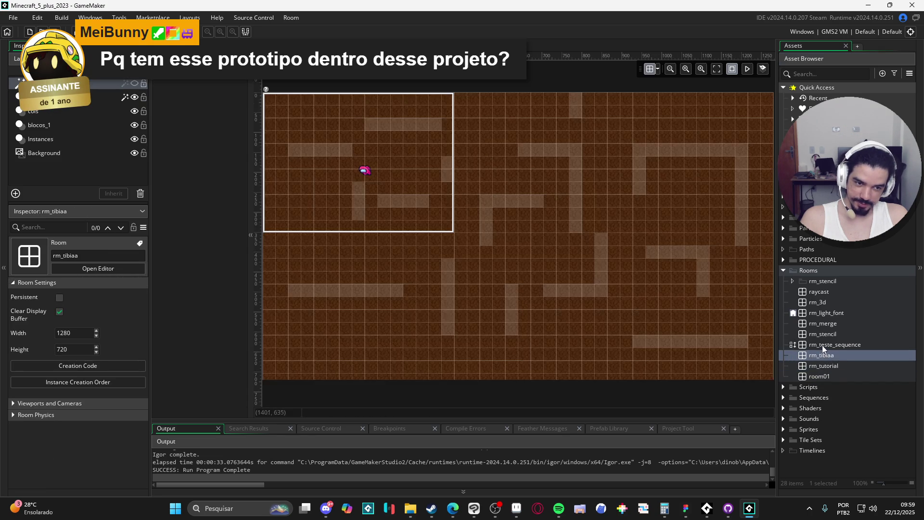
double_click(822, 344)
double_click(835, 334)
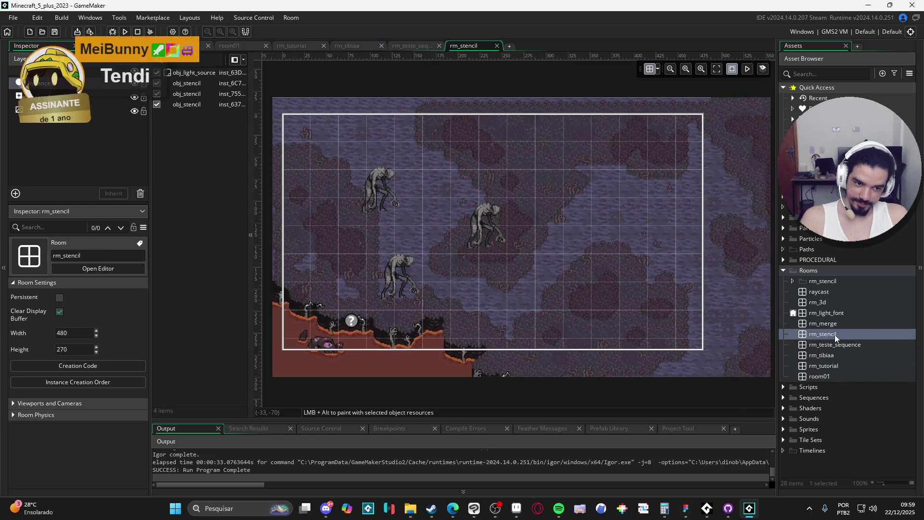
double_click(825, 322)
double_click(823, 314)
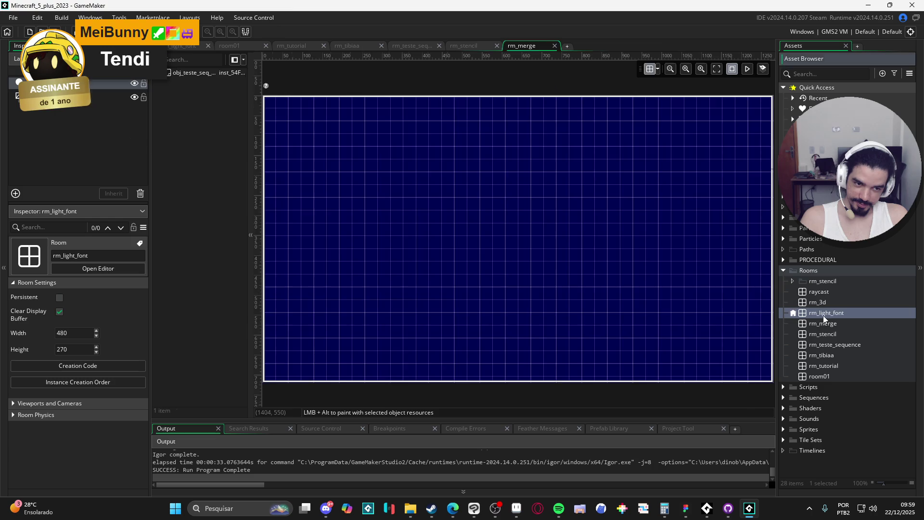
double_click(815, 302)
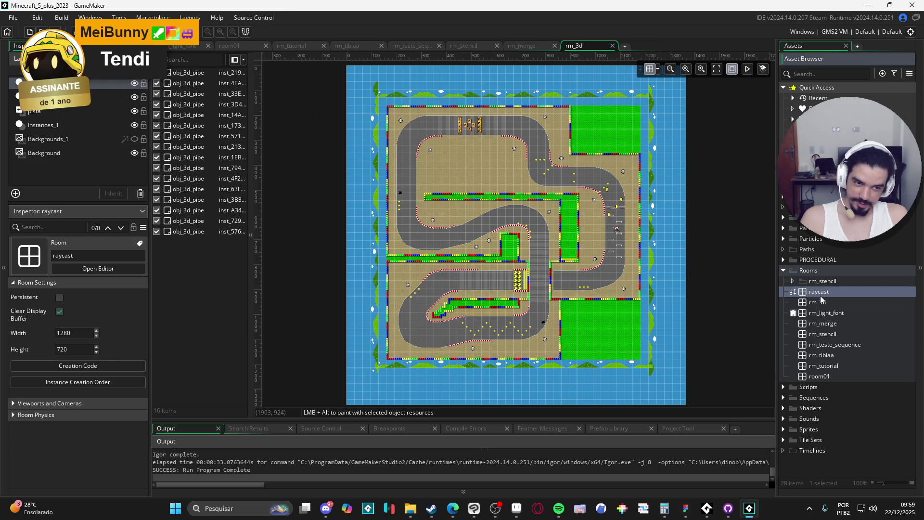
double_click(822, 294)
click(809, 46)
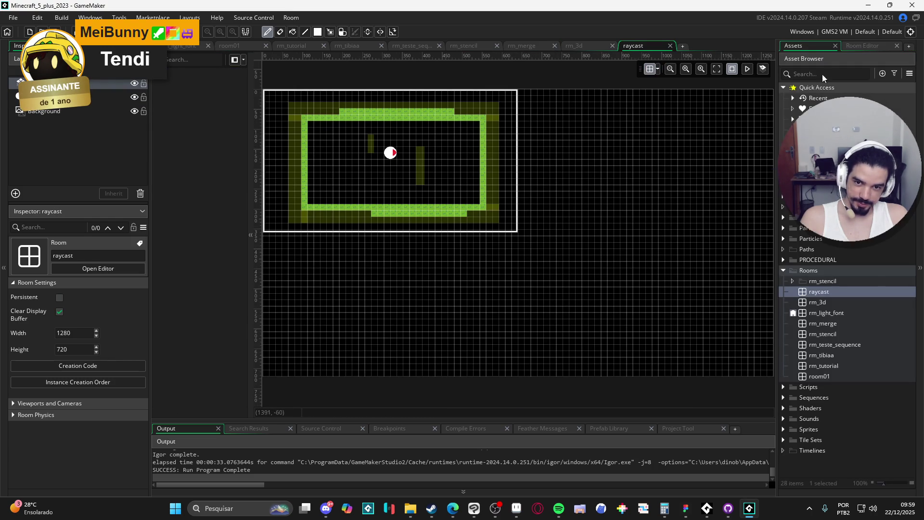
double_click(826, 313)
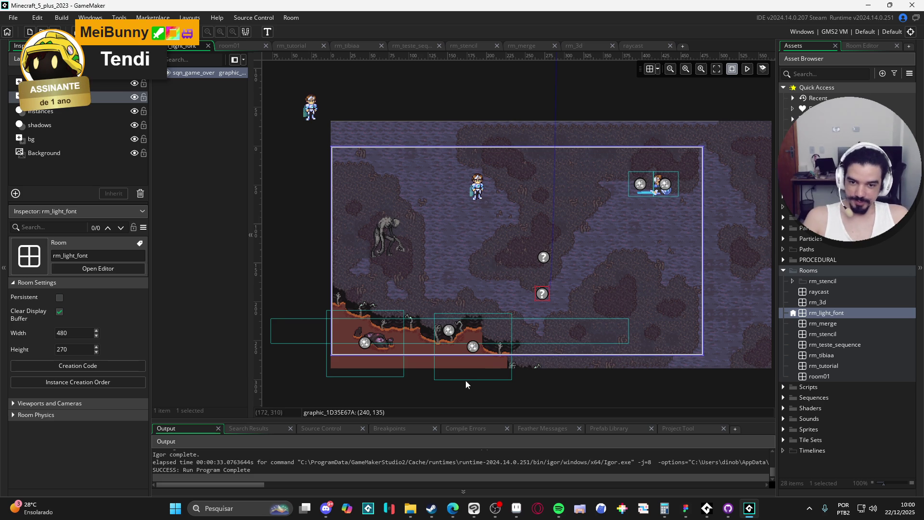
click(345, 287)
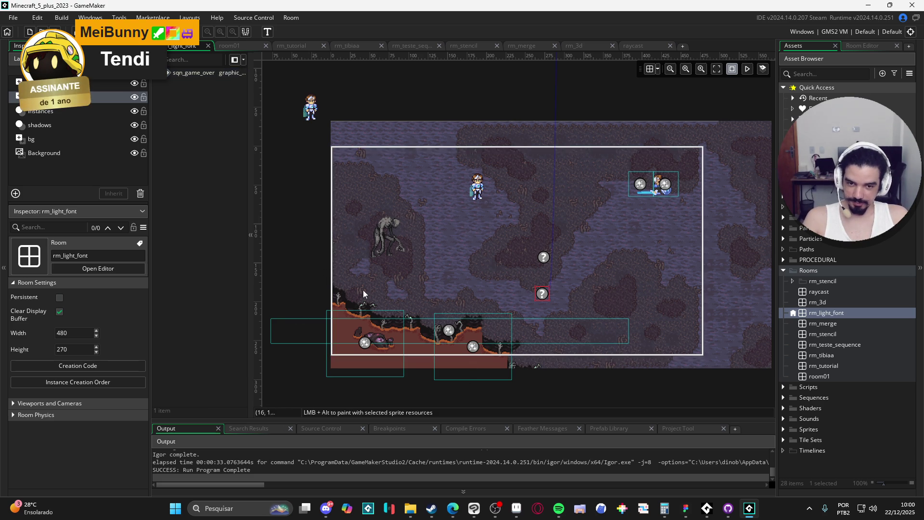
Expand Objects > light_font > interface and open obj_game_over_perlin_noise
scroll(542, 292, up, 2)
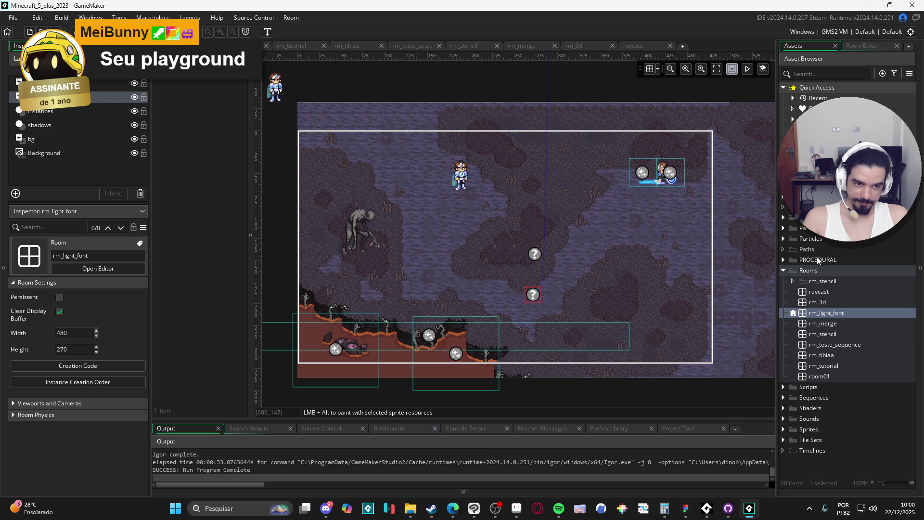
click(787, 219)
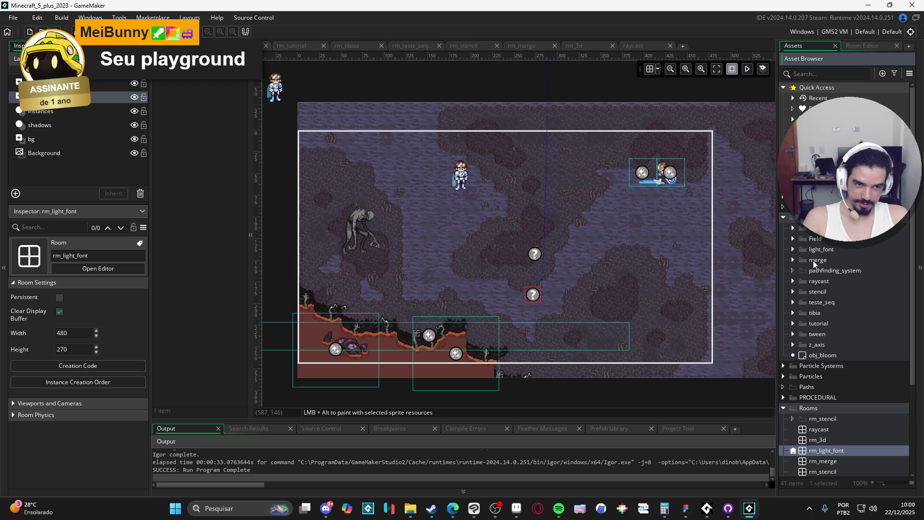
click(792, 249)
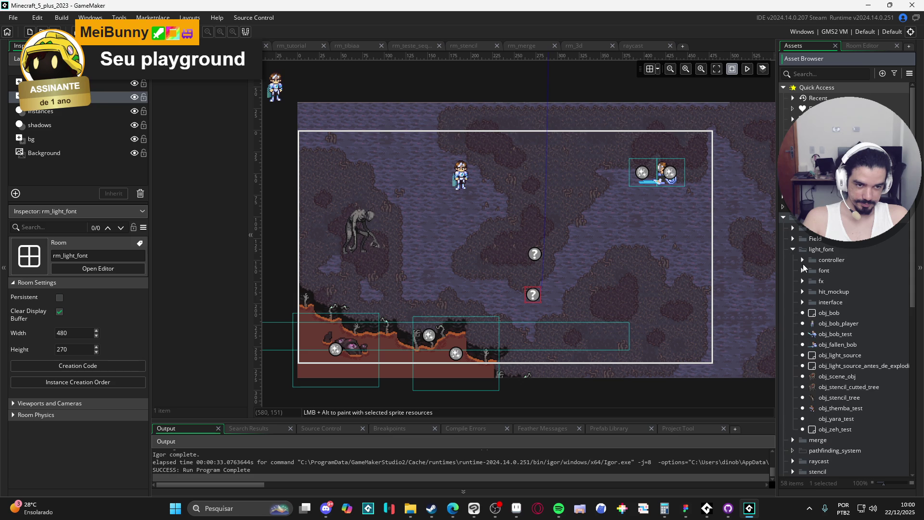
click(802, 302)
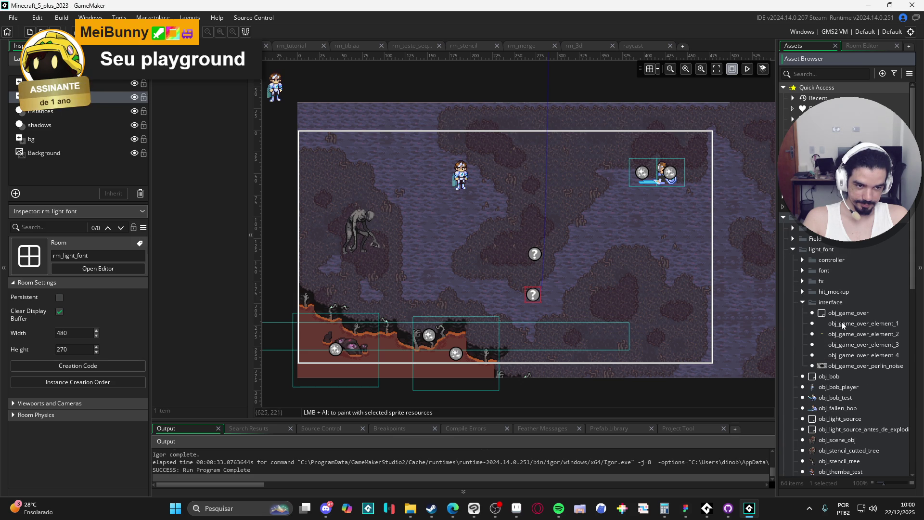
double_click(858, 364)
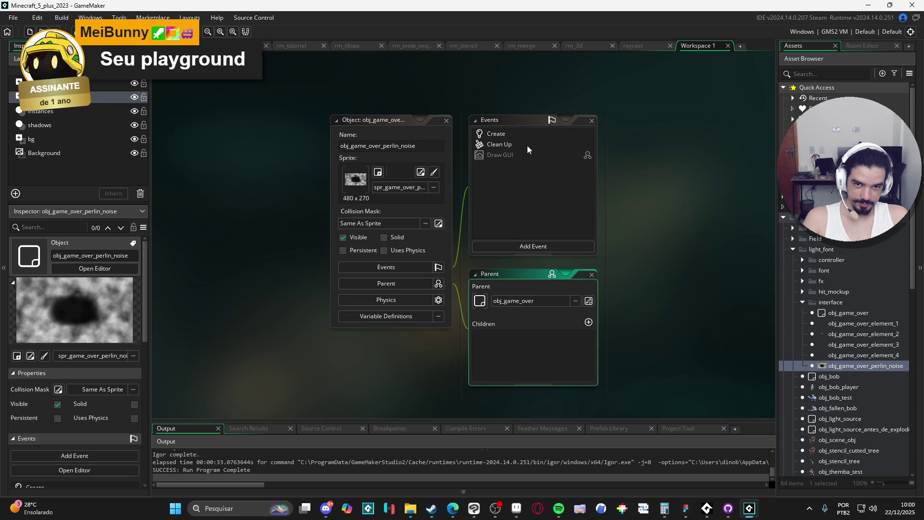
Review the Clean Up and Draw GUI event code, ending on the Create event code
click(544, 155)
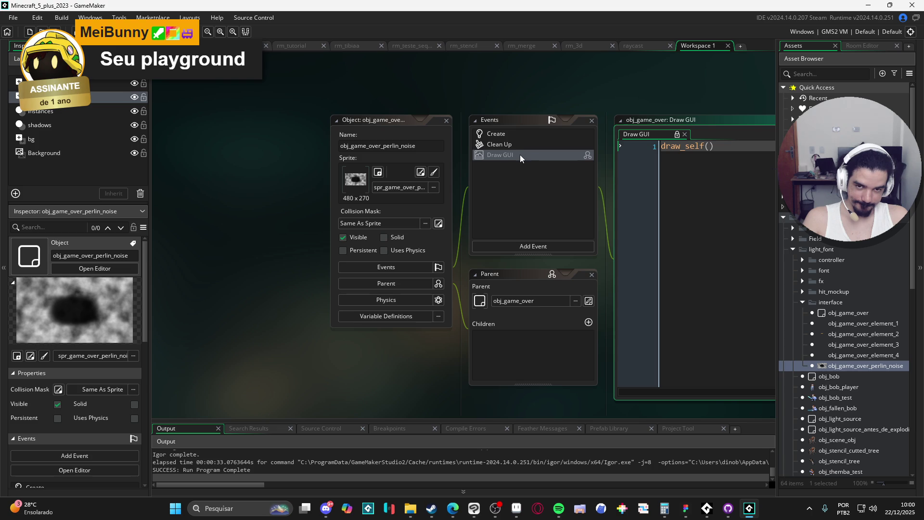
click(509, 146)
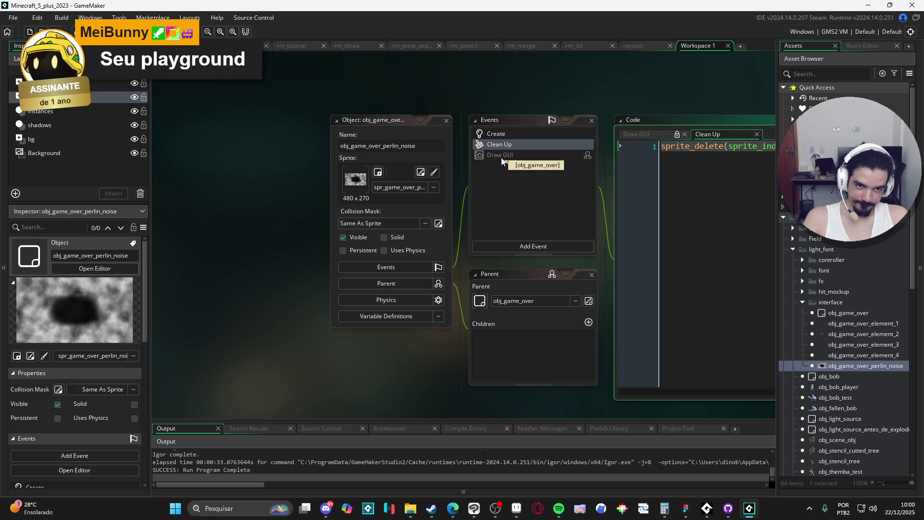
click(501, 157)
click(498, 145)
click(490, 133)
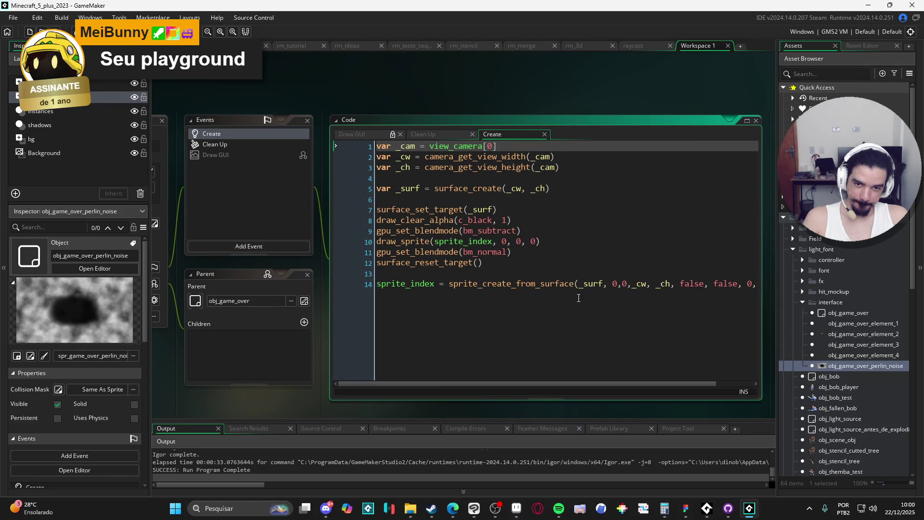
Comment out line 14, make surf an instance variable instead of local _surf, and save
click(378, 284)
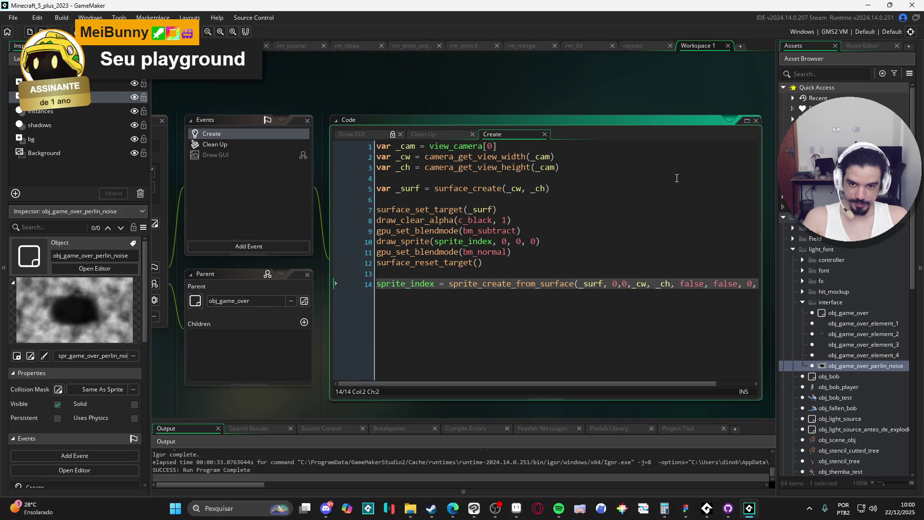
text(//)
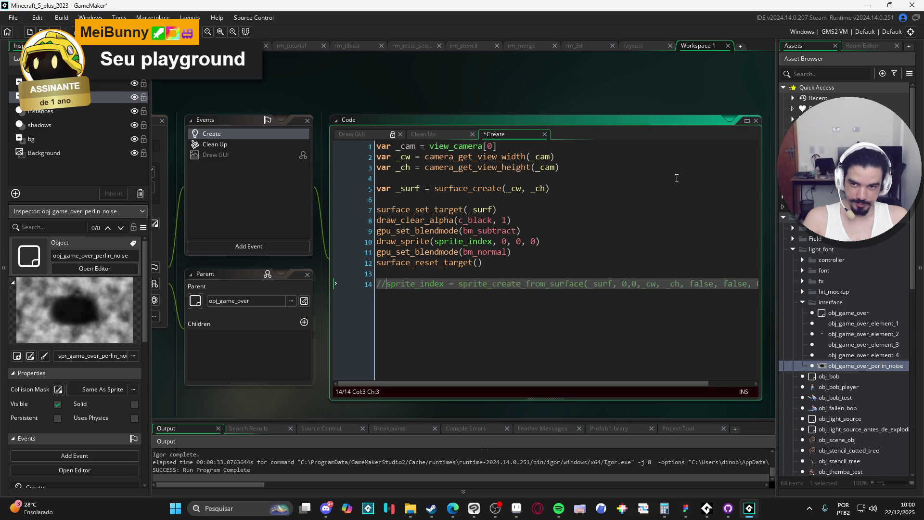
right_click(268, 155)
click(388, 209)
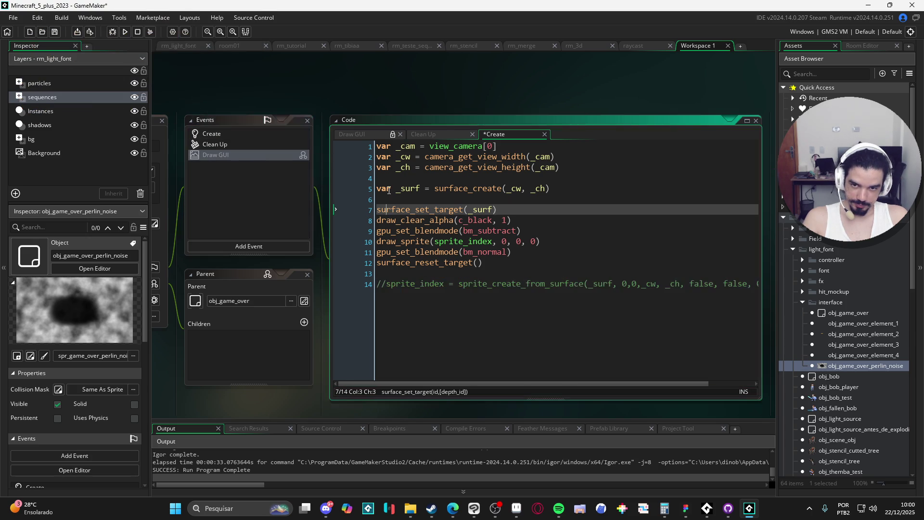
drag(401, 189, 329, 183)
key(BackSpace)
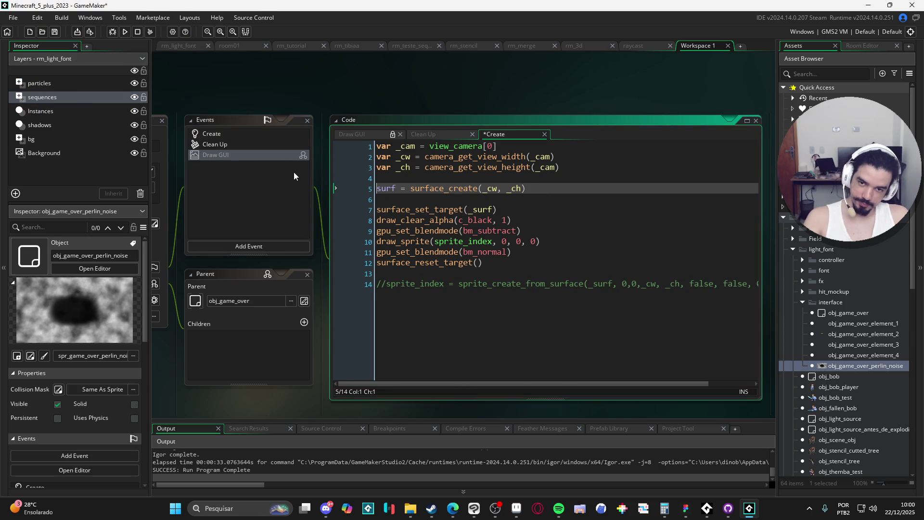
click(278, 166)
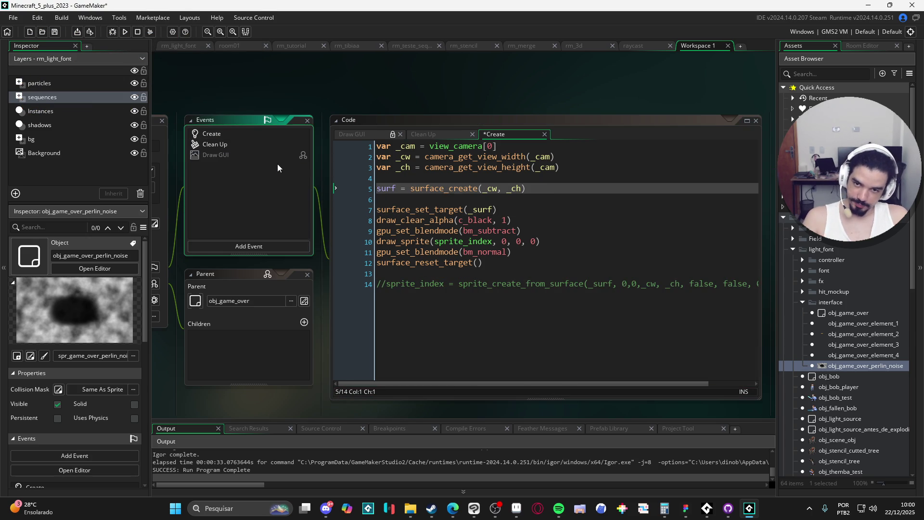
click(407, 188)
double_click(481, 209)
text(surf)
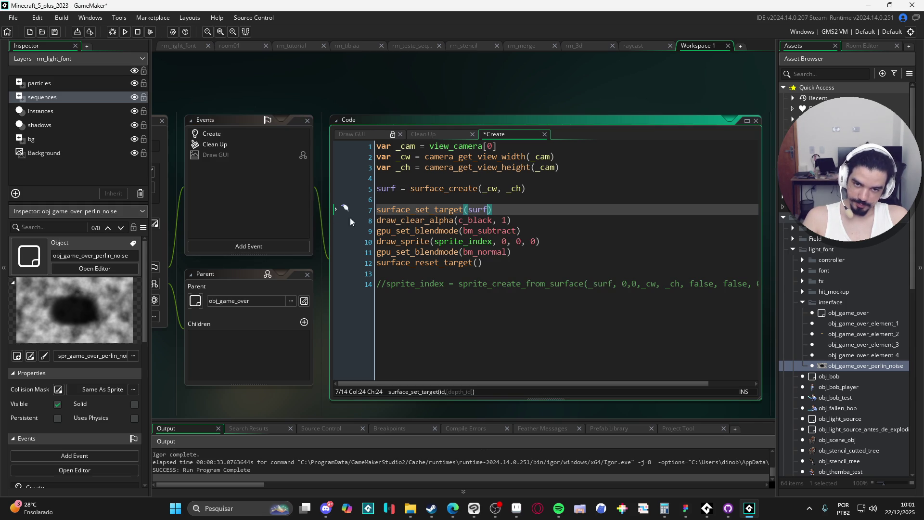
click(405, 209)
key(ctrl+s)
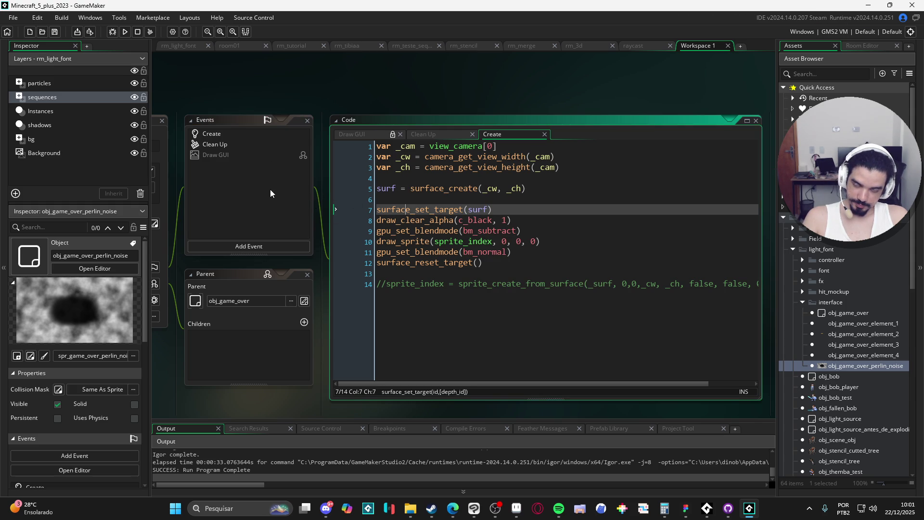
Override Draw GUI with draw_surface(surf, 0, 0), save, and run the game
click(230, 160)
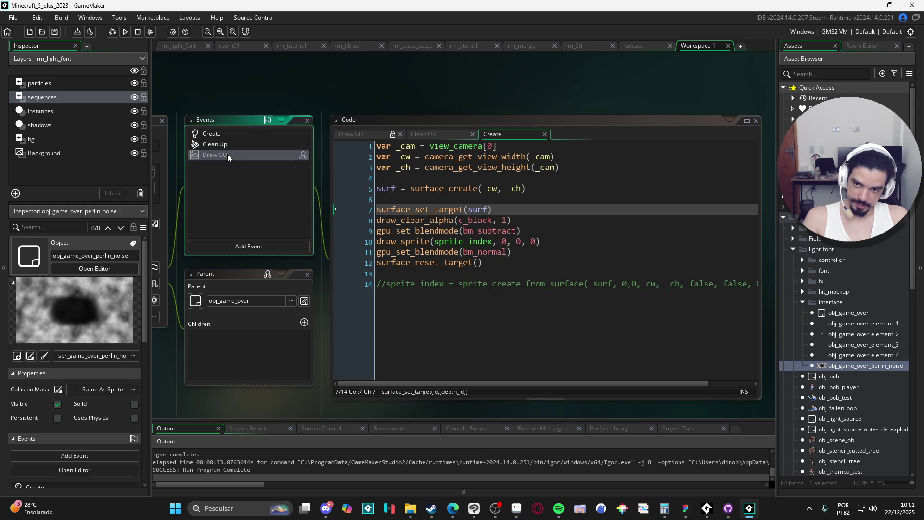
right_click(229, 156)
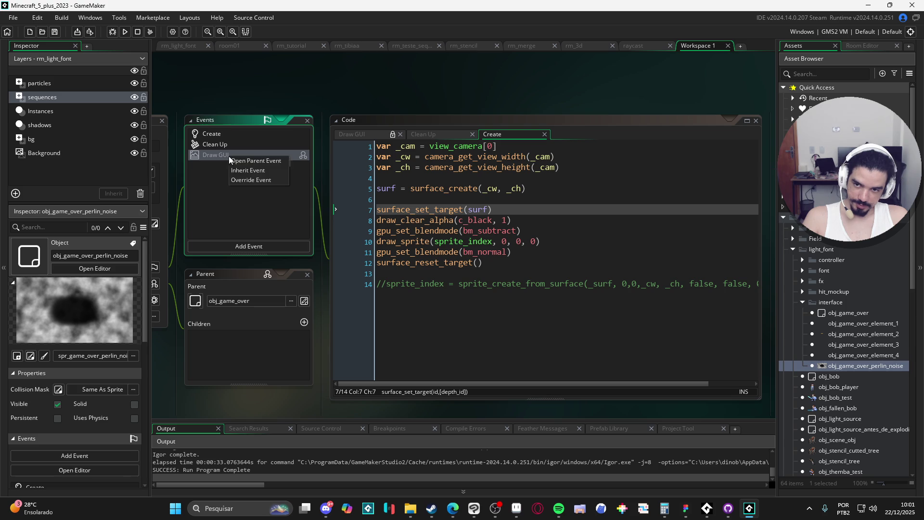
click(278, 177)
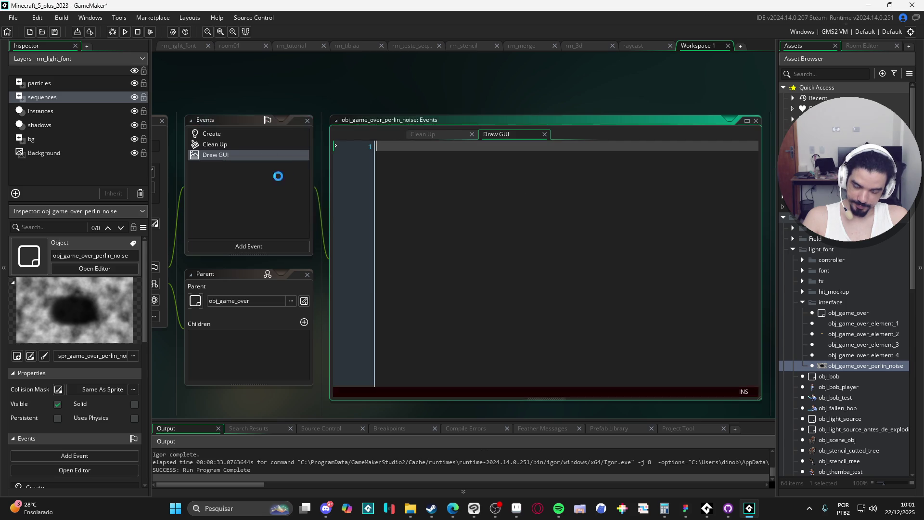
text(draw_su)
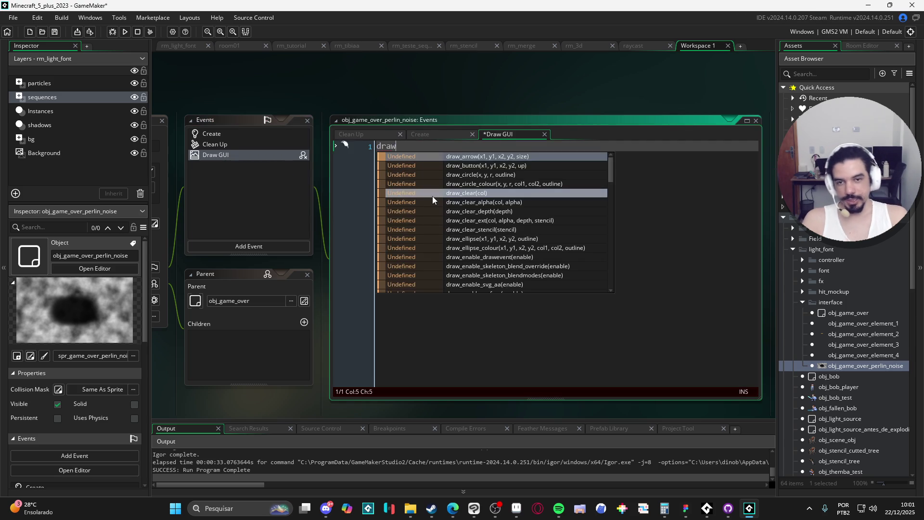
key(Return)
text(surf,)
text( 0, 0)
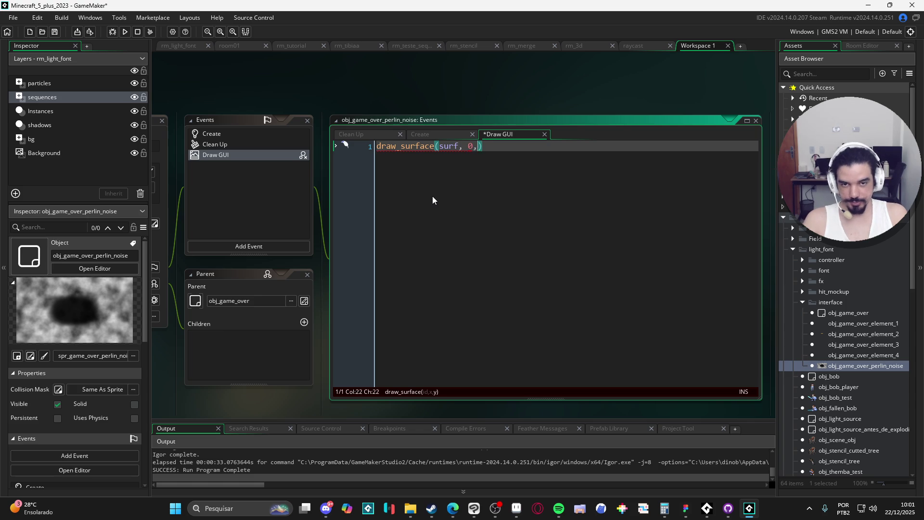
key(ctrl+s)
key(F5)
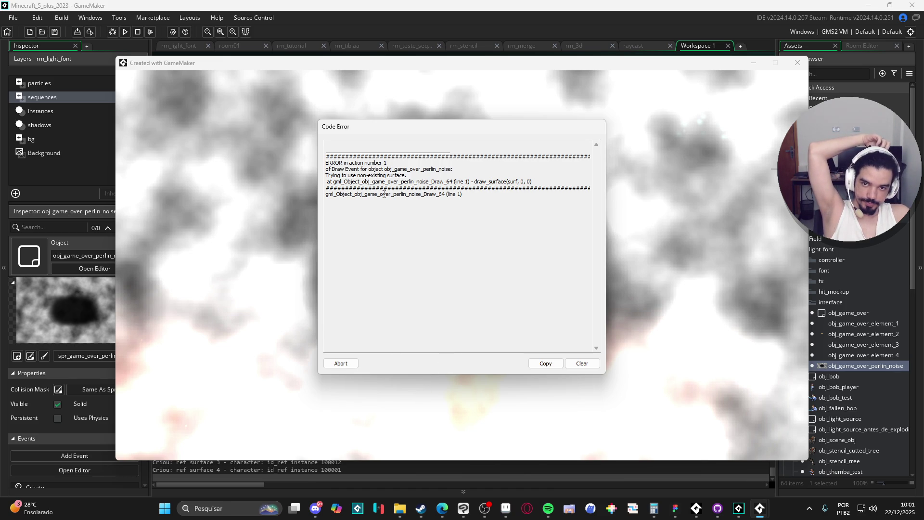
Abort the non-existing surface error and close the Game Over game window
mouse_move(443, 129)
mouse_down()
mouse_move(528, 161)
mouse_move(821, 193)
mouse_move(852, 93)
mouse_move(833, 70)
mouse_move(799, 68)
mouse_move(426, 92)
mouse_move(239, 120)
mouse_move(519, 108)
mouse_move(637, 91)
mouse_move(686, 99)
mouse_move(759, 86)
mouse_move(708, 84)
mouse_move(739, 77)
mouse_move(543, 108)
mouse_up()
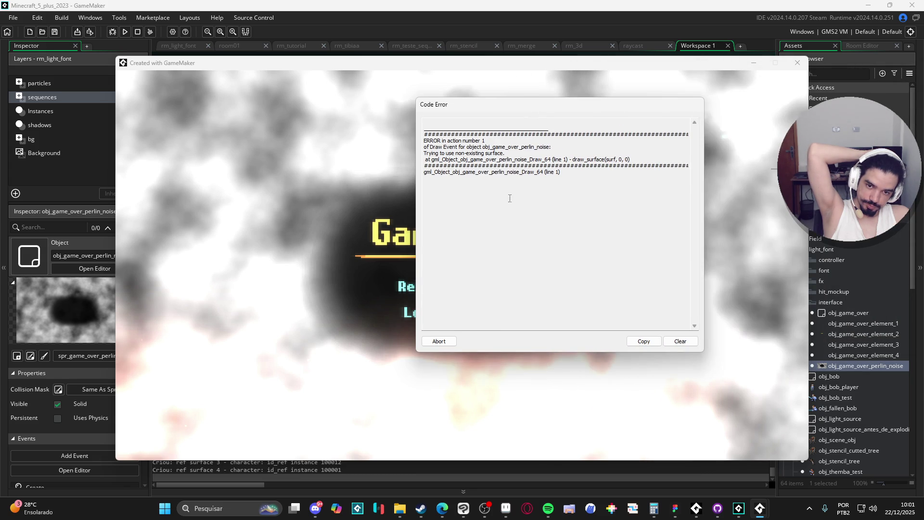
click(451, 342)
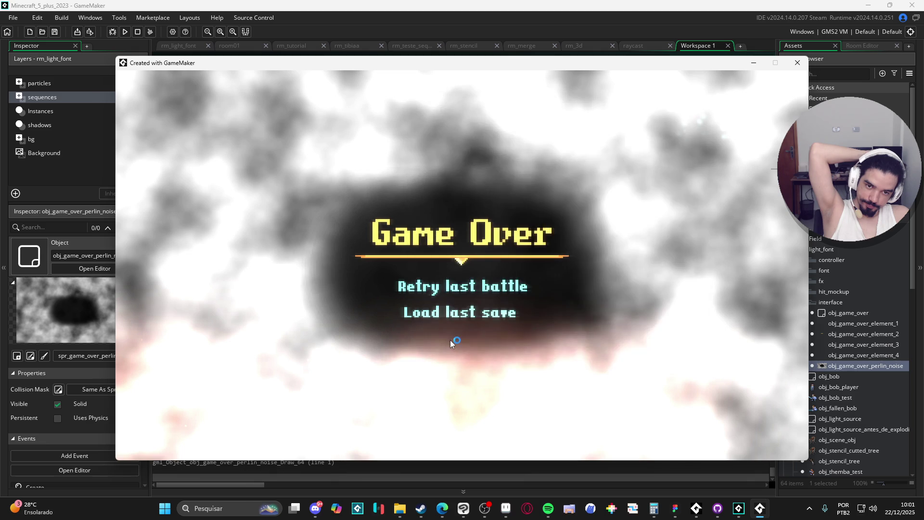
click(797, 63)
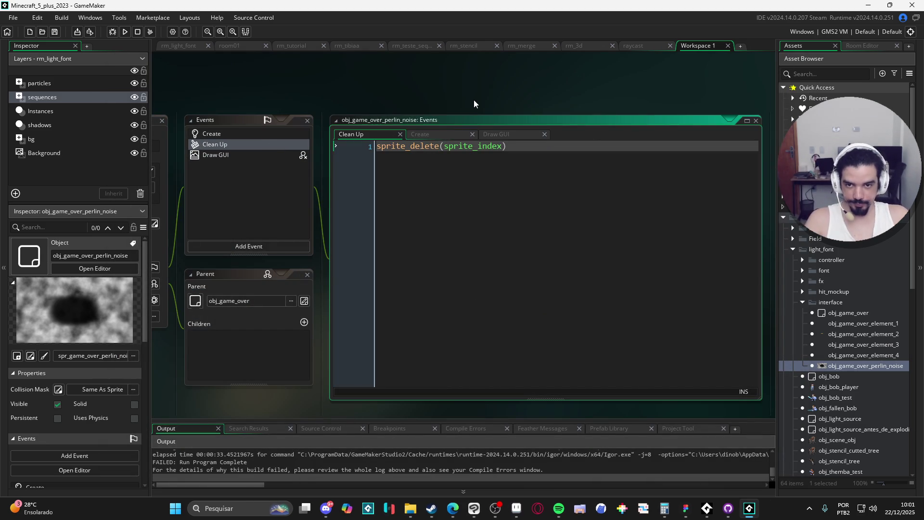
Uncomment the sprite_create_from_surface line 14 and change its _surf argument to surf
text(//)
click(240, 135)
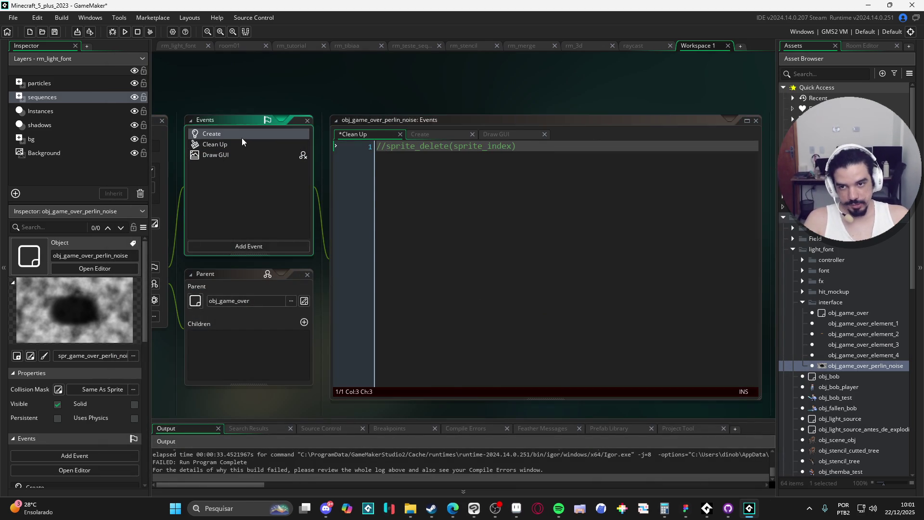
click(420, 301)
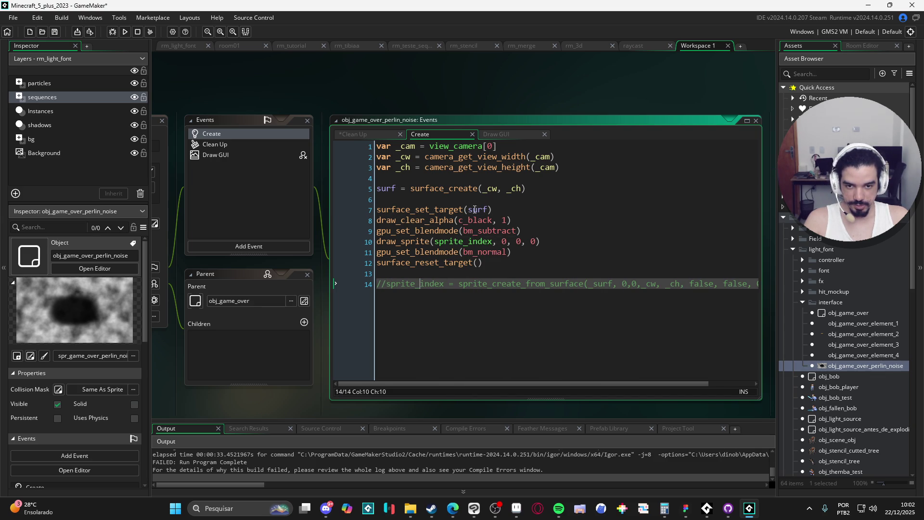
click(385, 288)
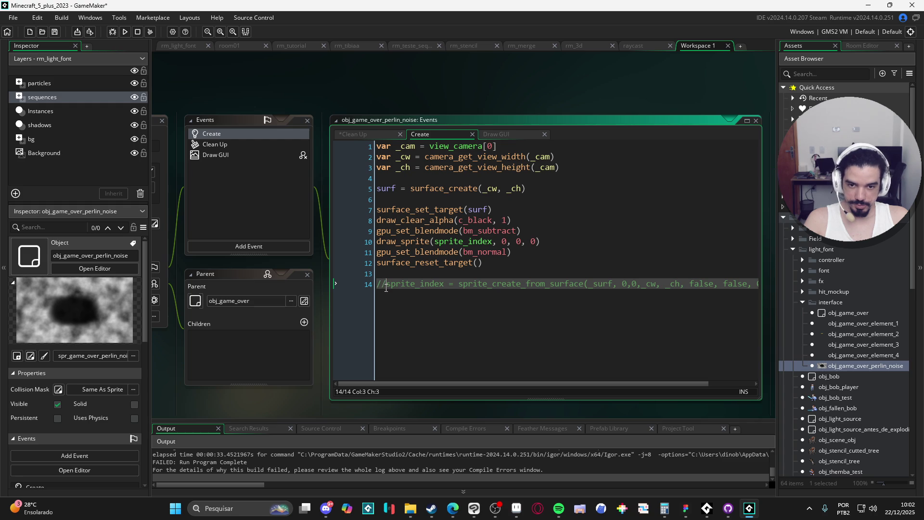
key(BackSpace)
key(BackSpace)
click(590, 288)
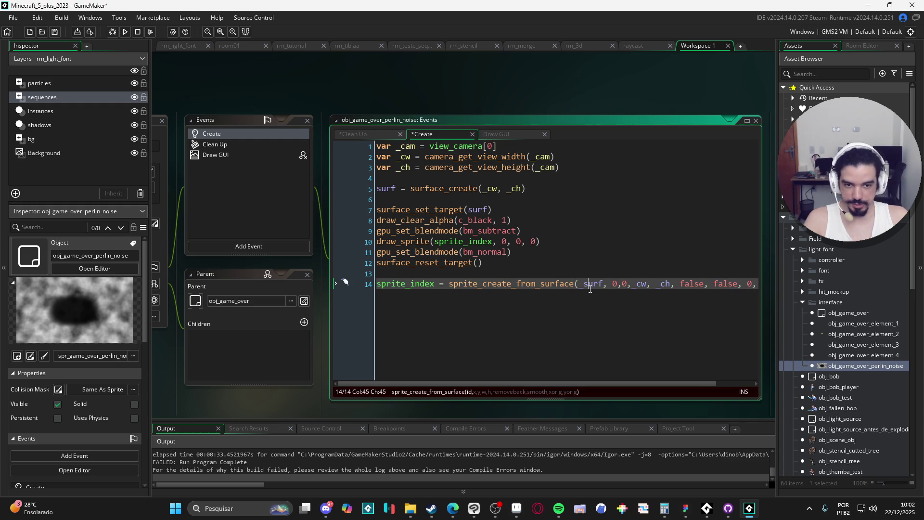
double_click(385, 189)
key(ctrl+c)
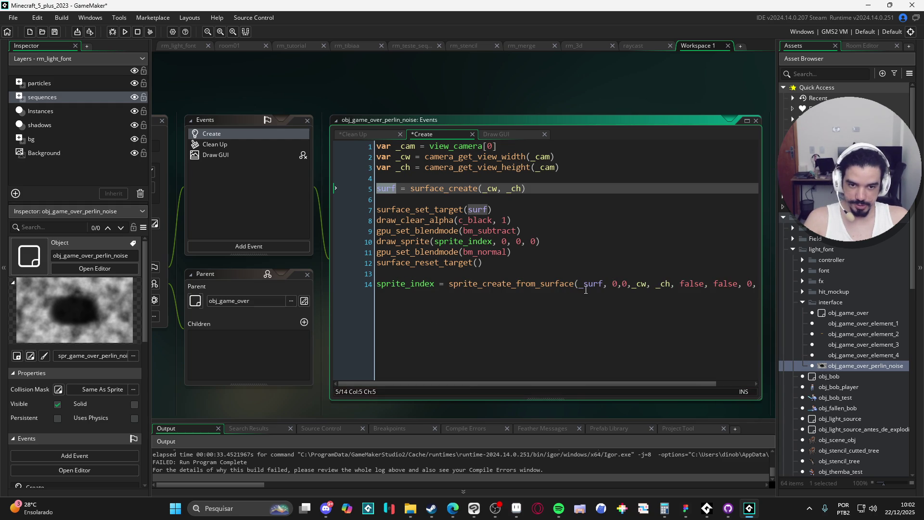
double_click(591, 284)
key(ctrl+v)
Assign the sprite_create_from_surface call to a new surf_sprite variable, removing the sprite_index assignment
click(474, 274)
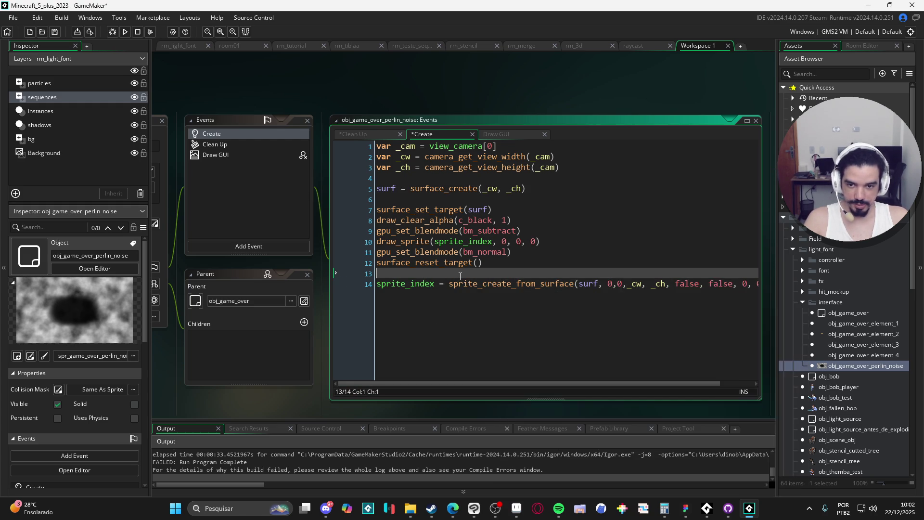
key(Return)
key(Return)
key(Up)
text(surf )
text(sprite =)
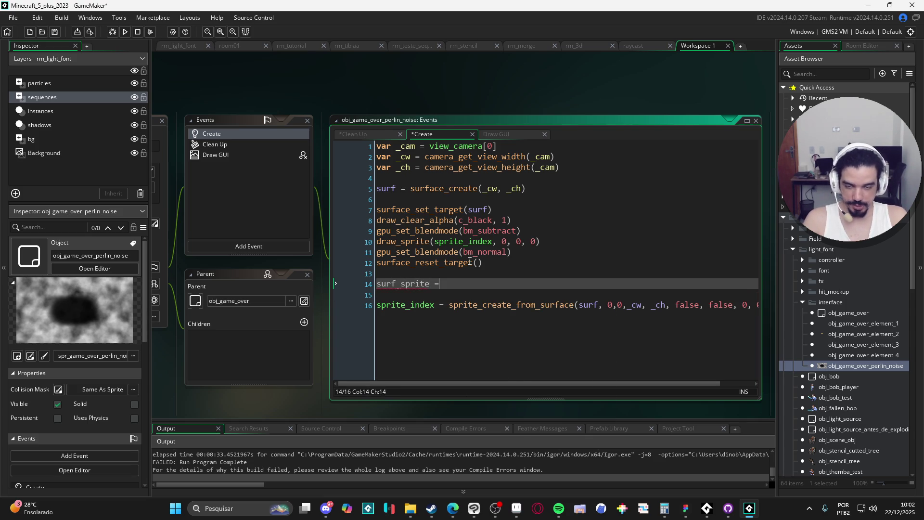
click(447, 307)
key(shift+End)
key(ctrl+x)
drag(447, 306, 349, 299)
key(BackSpace)
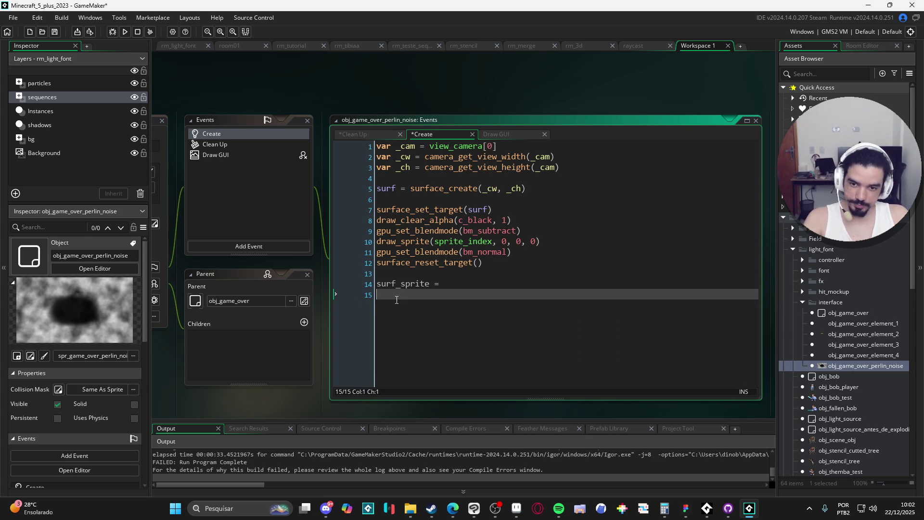
key(BackSpace)
key(ctrl+v)
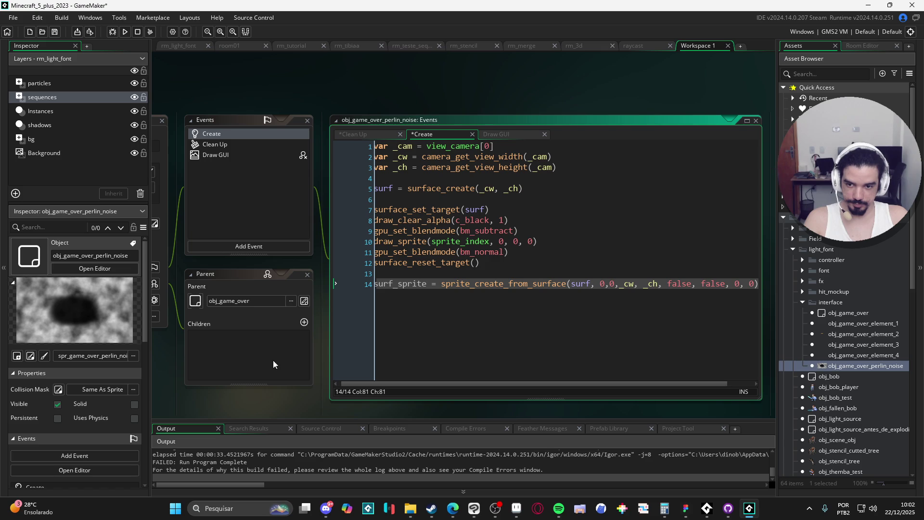
click(426, 308)
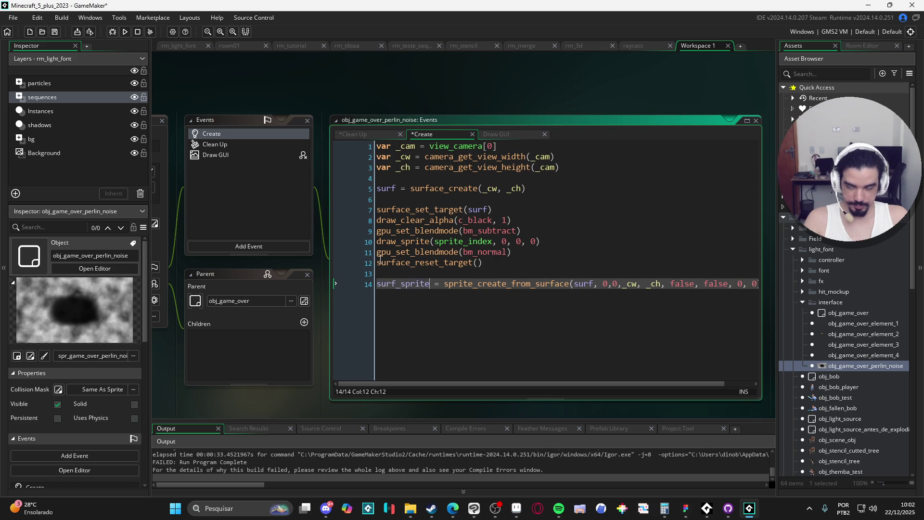
click(258, 246)
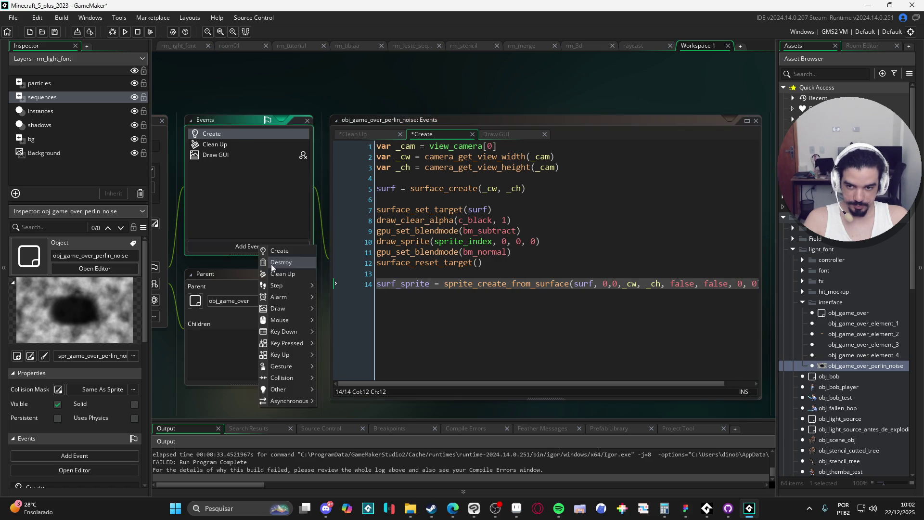
Add a Draw event to the object and bring up its Draw GUI code
mouse_move(284, 308)
click(325, 310)
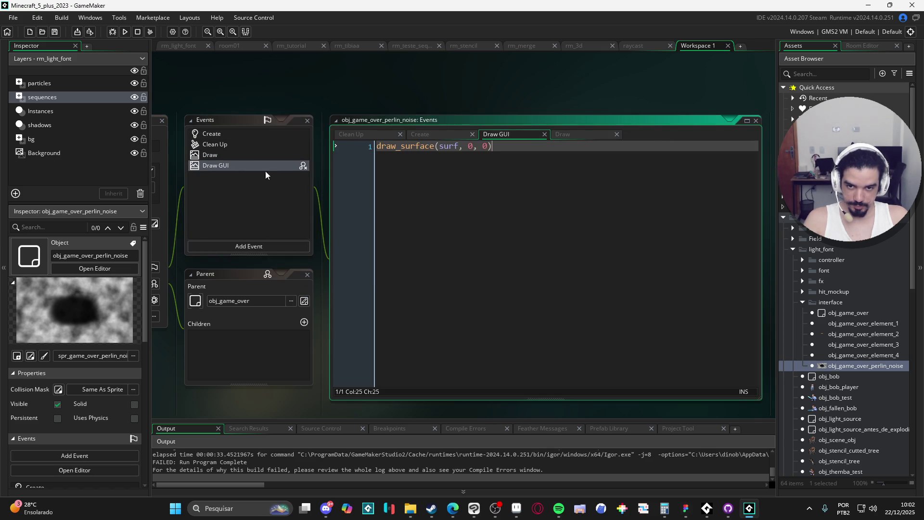
click(235, 132)
click(218, 165)
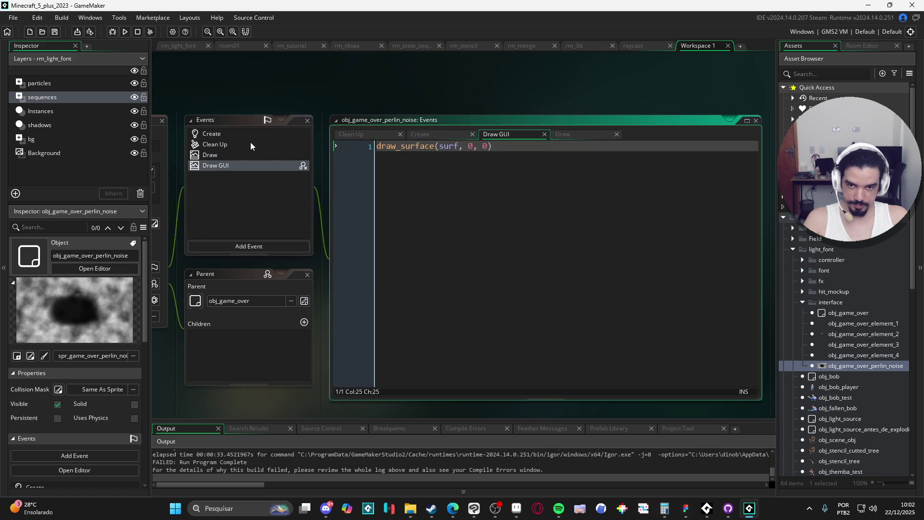
Replace surf in the draw_surface call with surf_sprite, copied from Create line 14
click(461, 146)
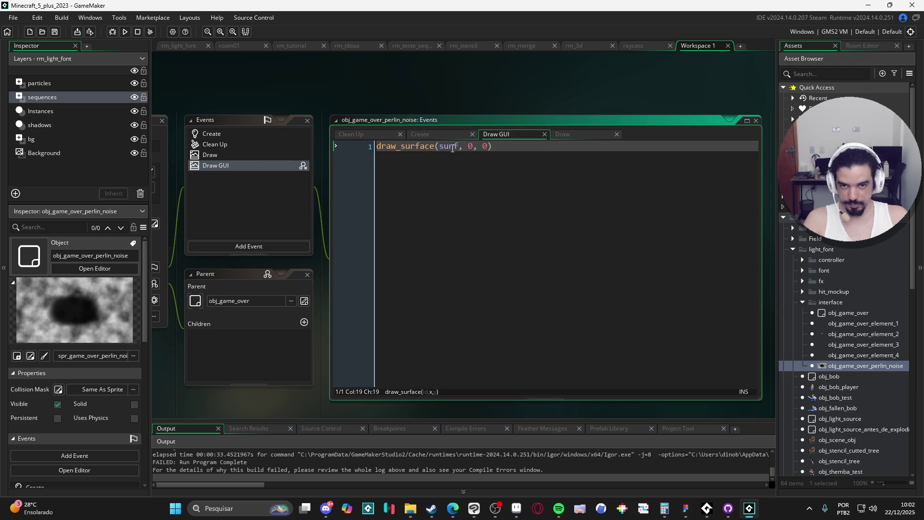
key(BackSpace)
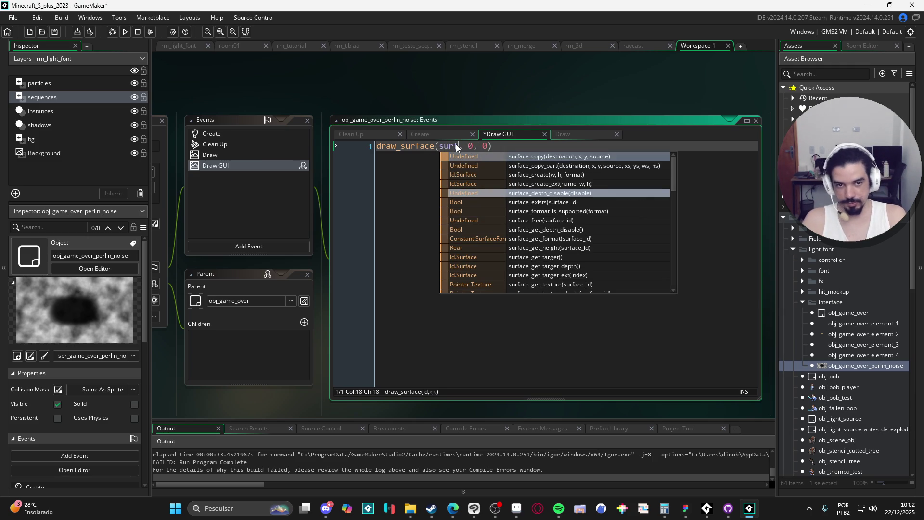
text(f)
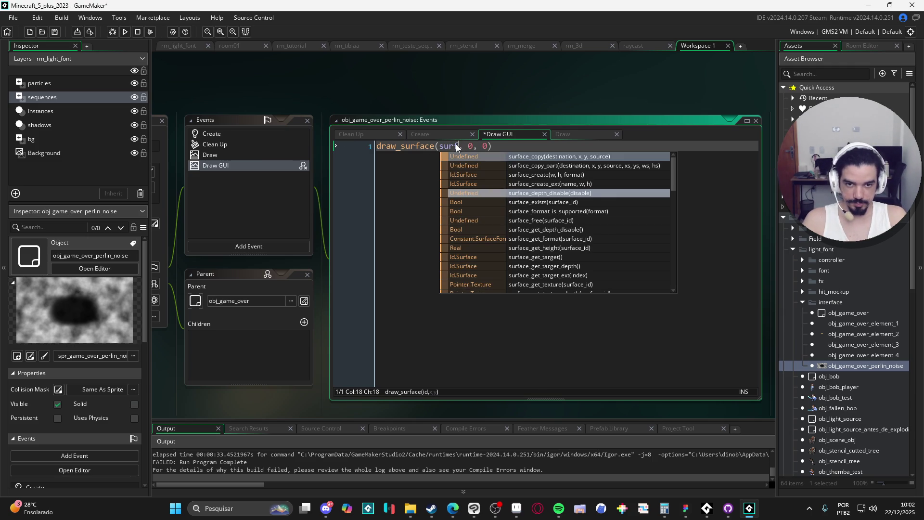
click(240, 134)
click(396, 284)
double_click(396, 284)
click(223, 165)
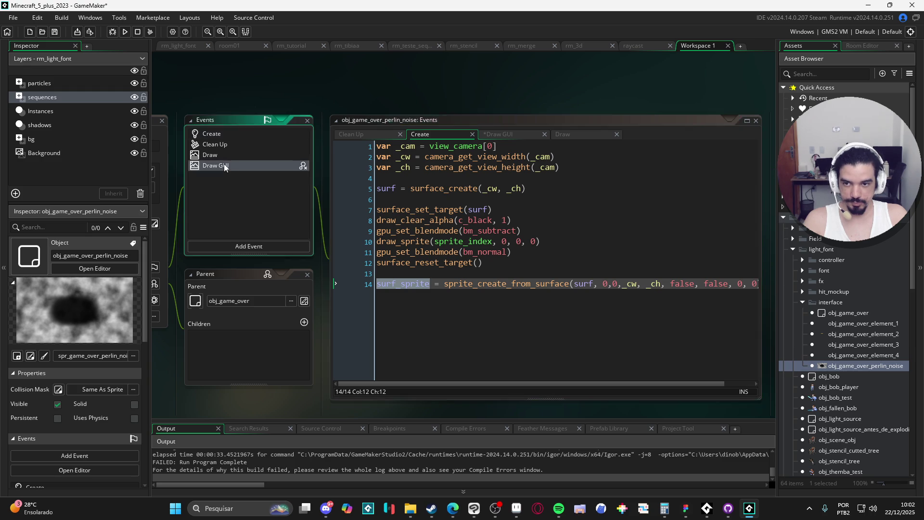
key(ctrl+v)
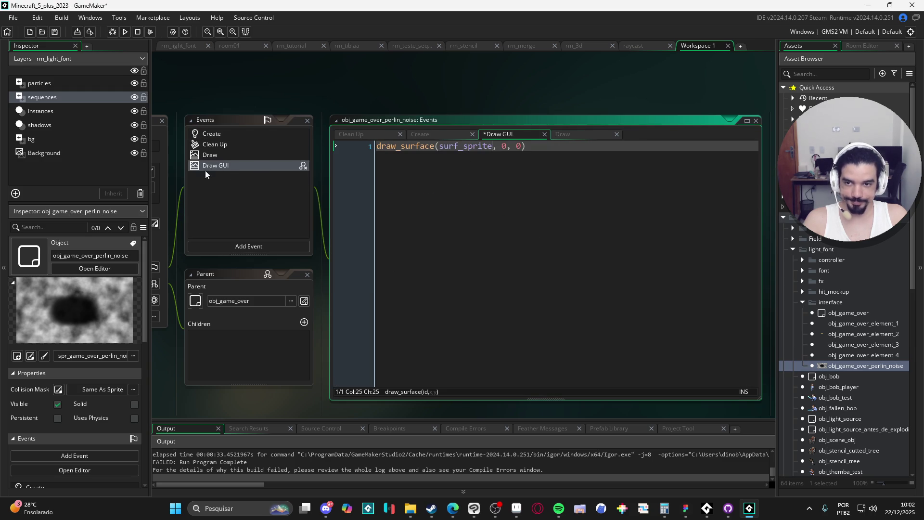
click(218, 134)
click(555, 283)
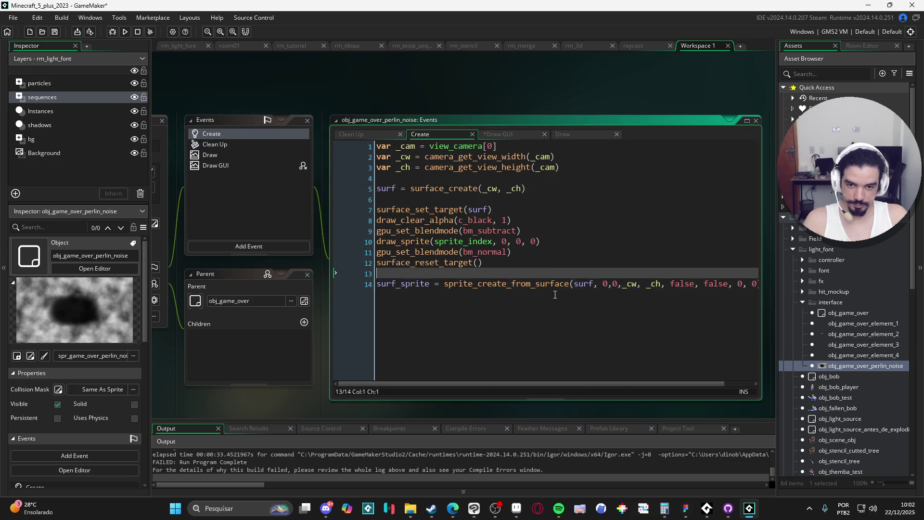
Add surface_free(surf) as a new line 15 in the Create code
key(End)
key(Return)
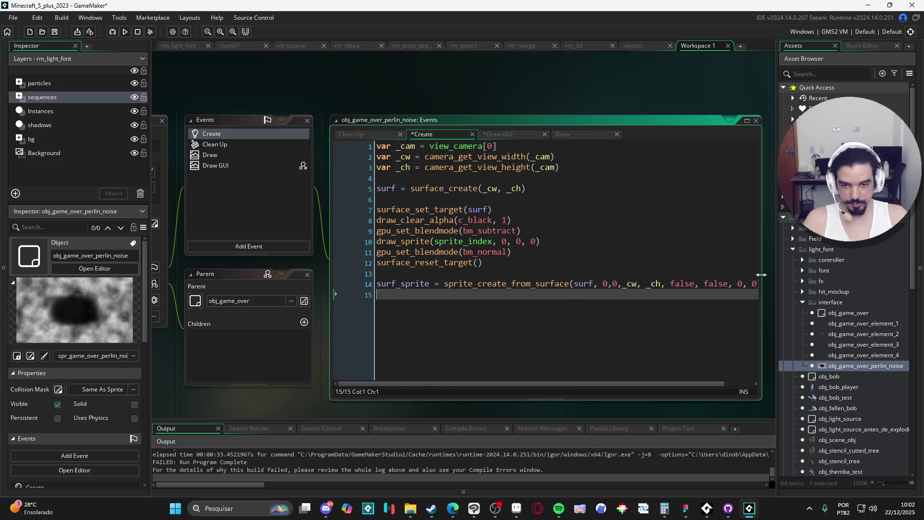
text(surface_fr)
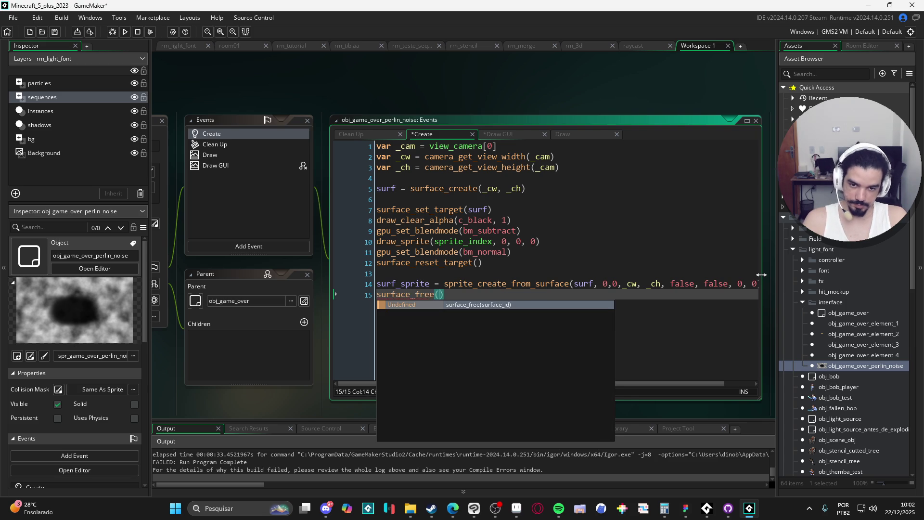
text(ee(surf)
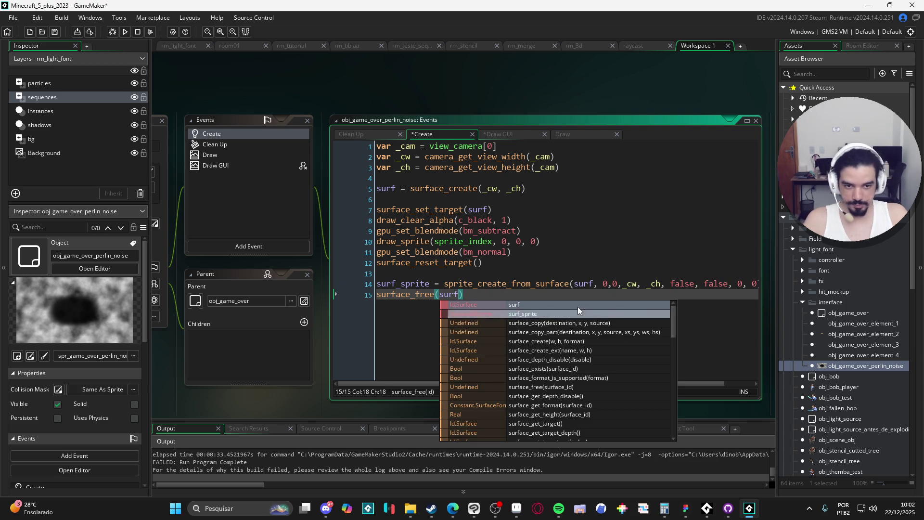
Check the hints for each sprite_create_from_surface argument, from the zeros to xorig
click(595, 284)
click(604, 286)
click(615, 285)
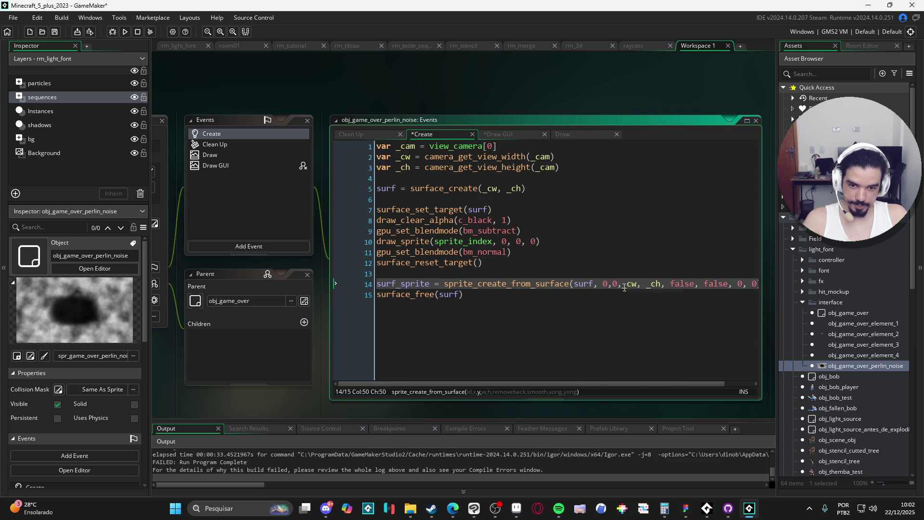
click(649, 286)
scroll(649, 286, right, 1)
click(652, 285)
click(689, 284)
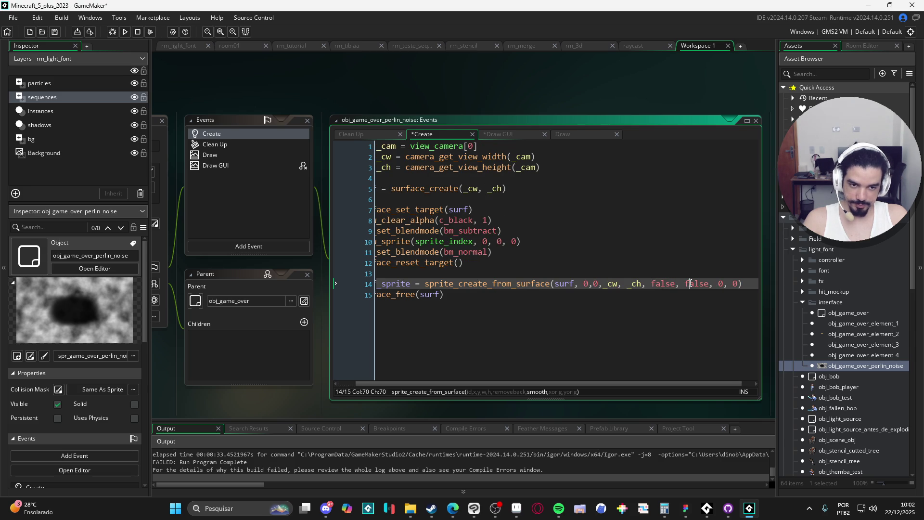
click(719, 284)
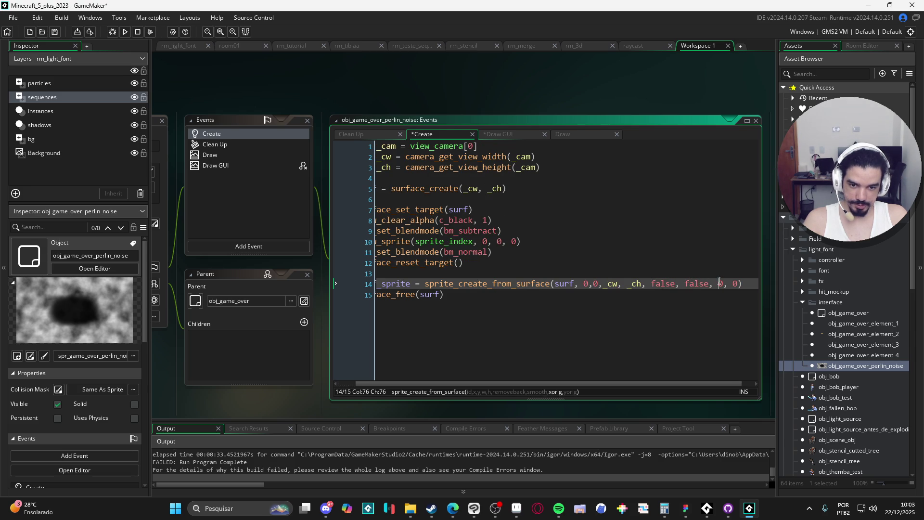
scroll(601, 286, left, 1)
click(501, 295)
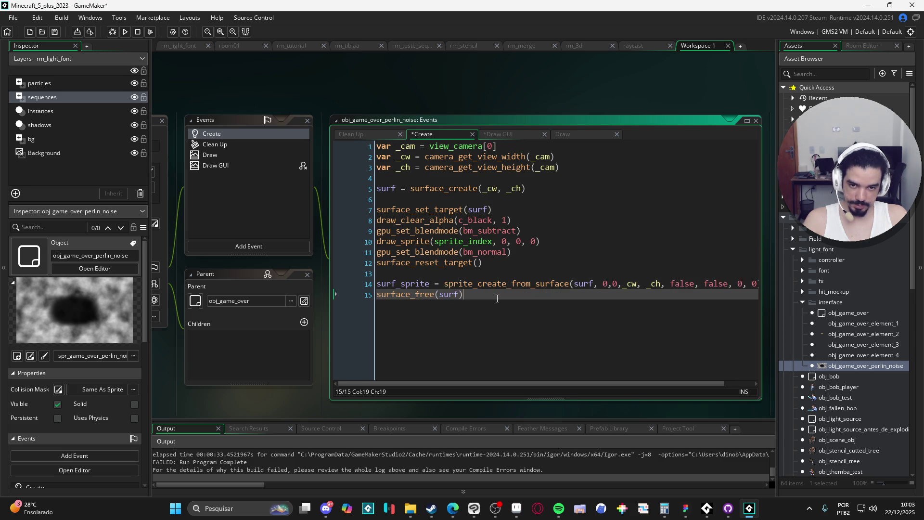
Run the game with F5, abort the draw_surface type error, and return to the Draw GUI code
key(F5)
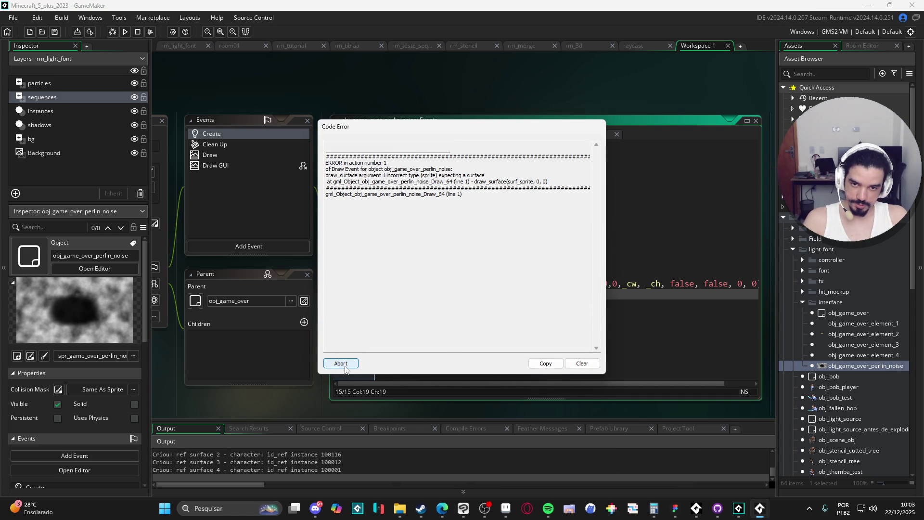
click(342, 364)
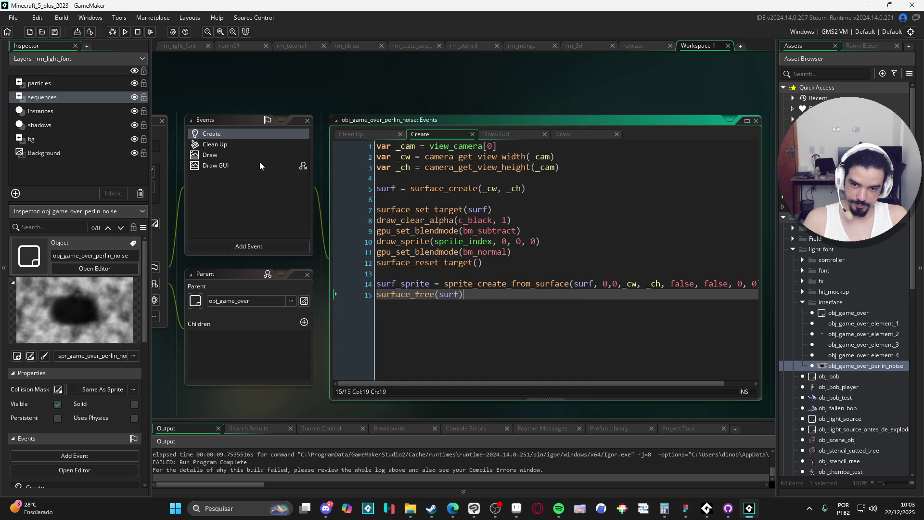
click(247, 167)
Rewrite the Draw GUI line as draw_sprite(surf_sprite, 0,0,0) and save it
double_click(466, 146)
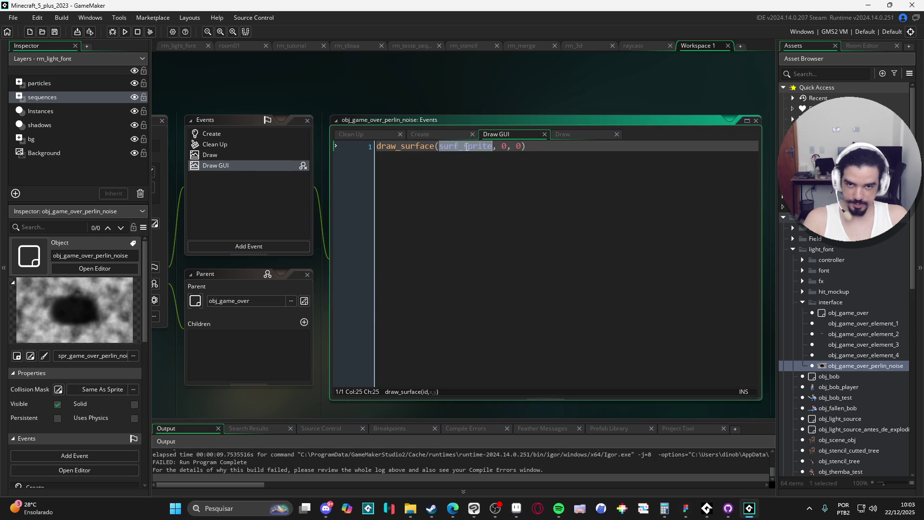
key(ctrl+a)
key(BackSpace)
text(draw_sprite()
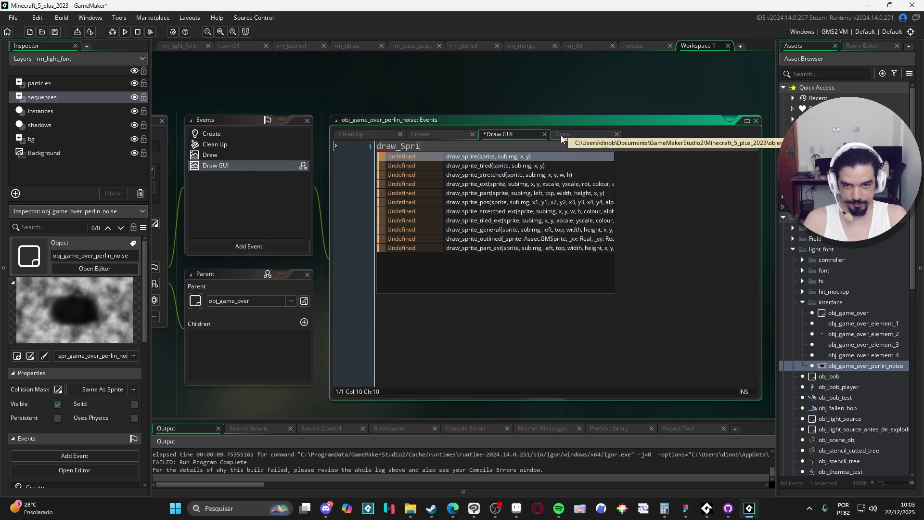
text(surfs)
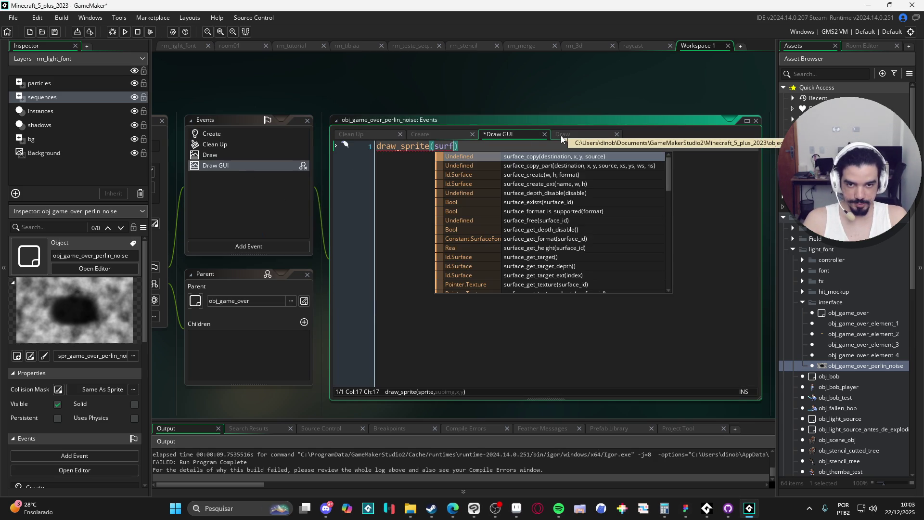
key(BackSpace)
text(_spr)
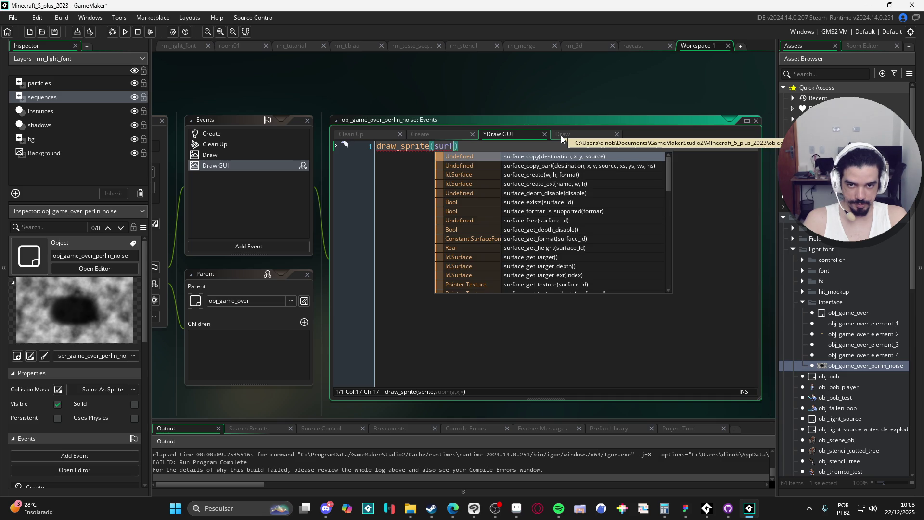
text(ite, 0)
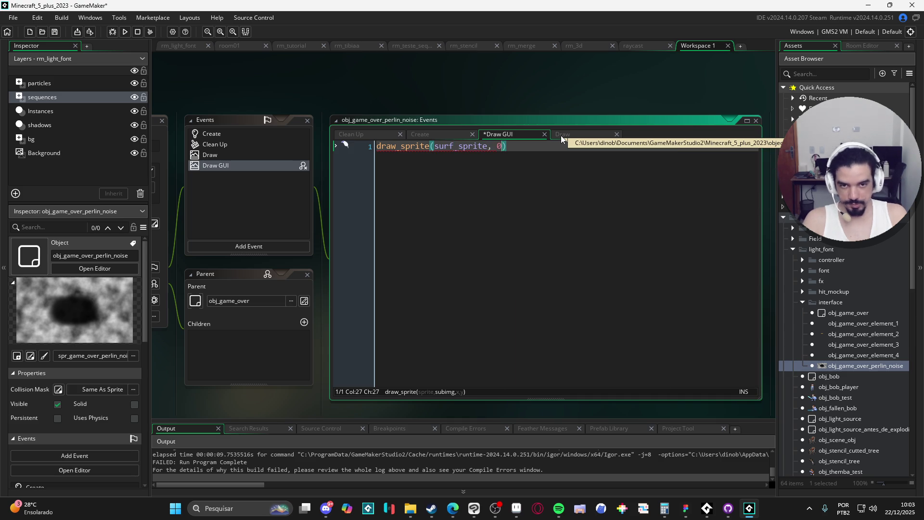
text(,0)
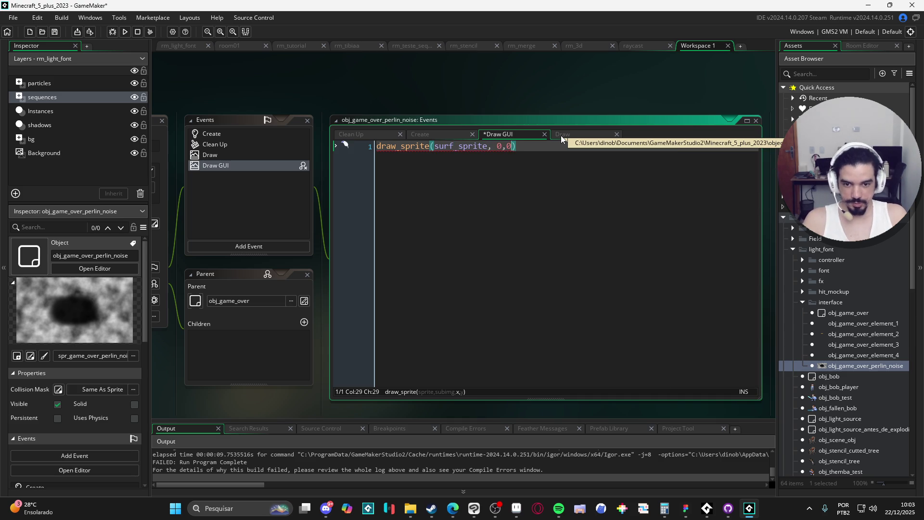
text(,0)
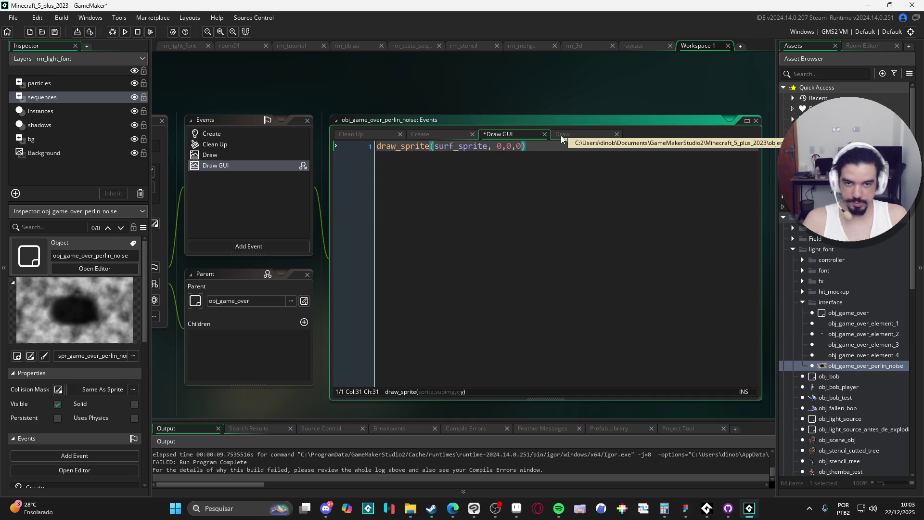
key(ctrl+s)
click(281, 134)
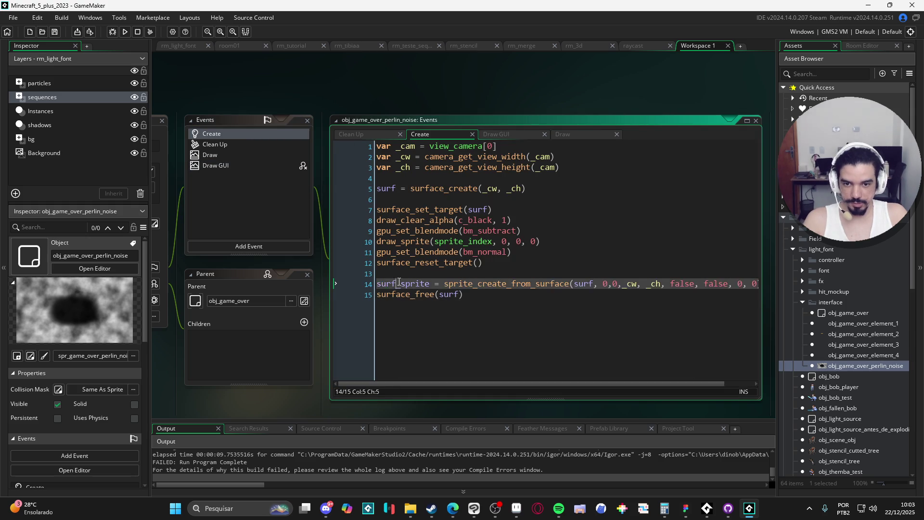
click(238, 165)
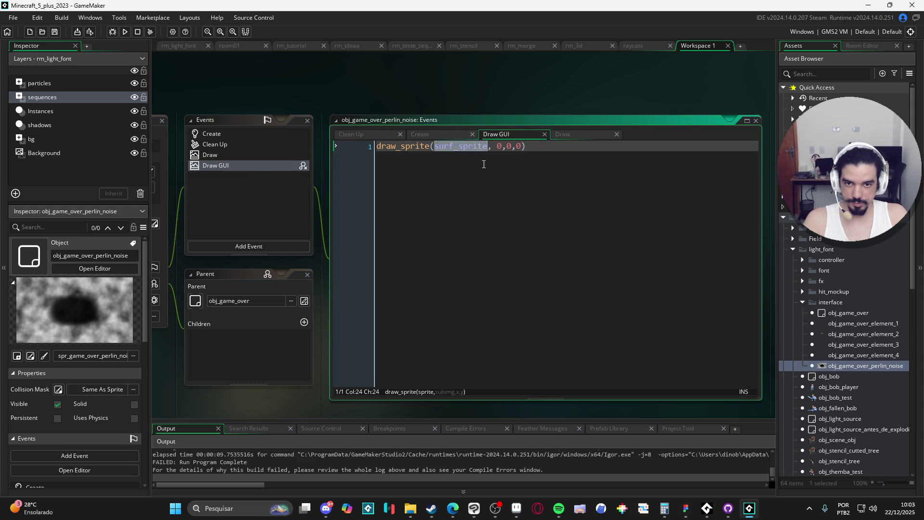
click(236, 134)
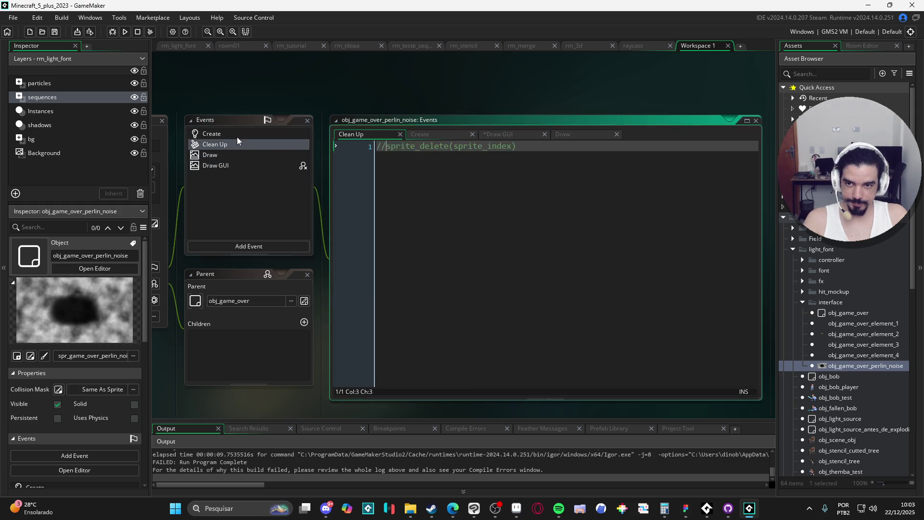
Prefix both gpu_set_blendmode lines with //, rerun the game, and close its window
click(485, 272)
key(F5)
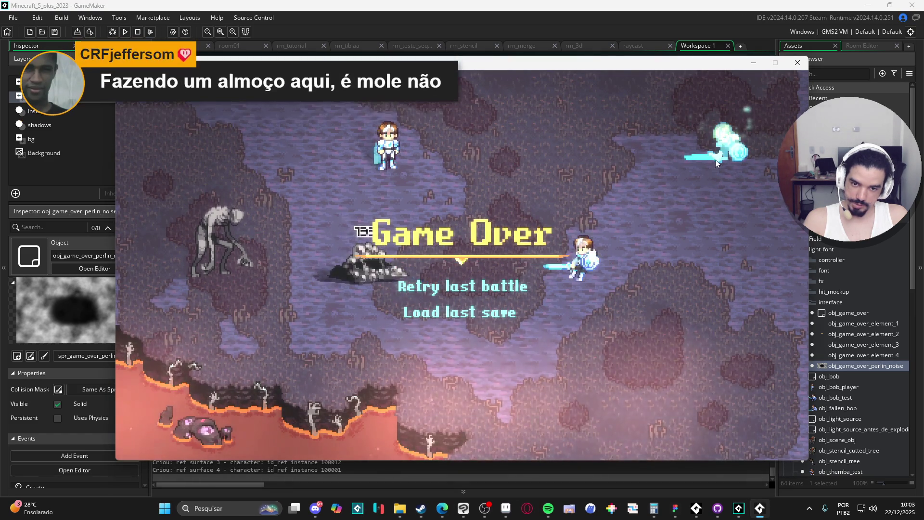
click(377, 231)
text(//gpu_set_blendmode(bm_subtract)
key(Down)
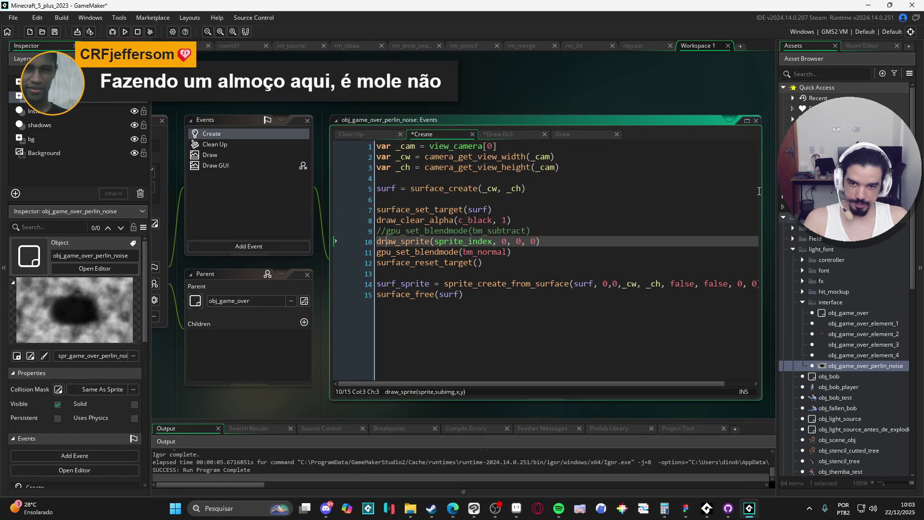
key(Down)
text(//)
key(F5)
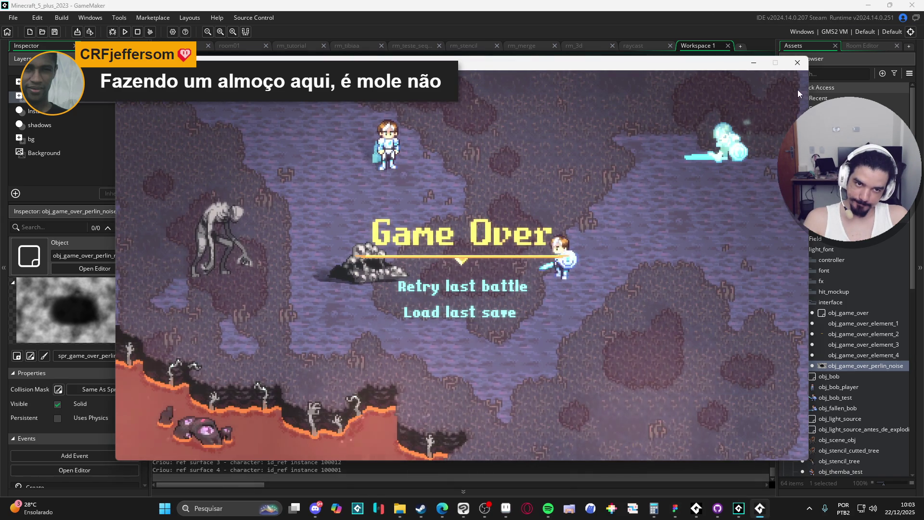
click(797, 63)
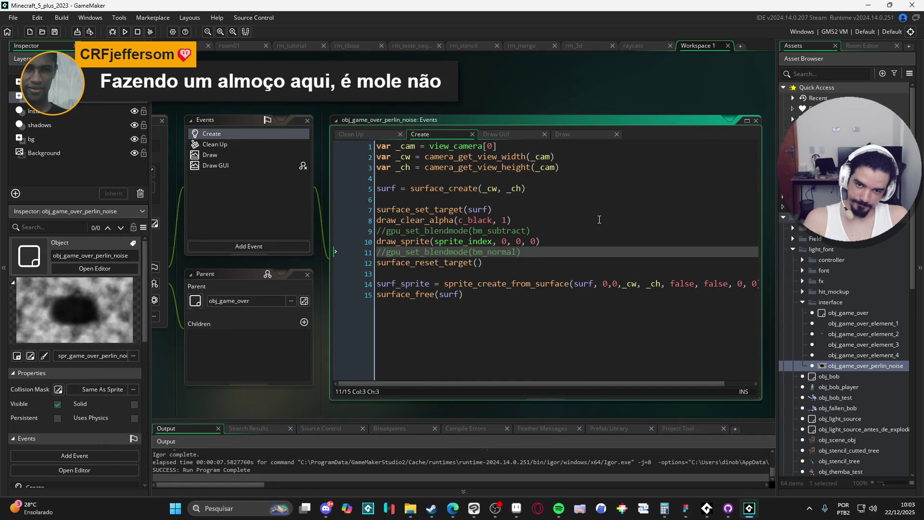
Disable the surface_free line with /*/ and remove the breakpoint from line 5
click(379, 295)
text(/*/)
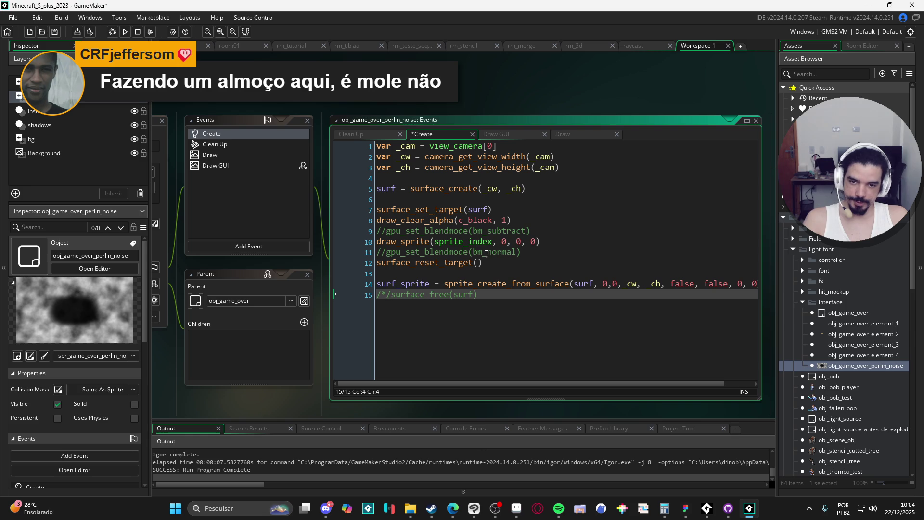
click(378, 187)
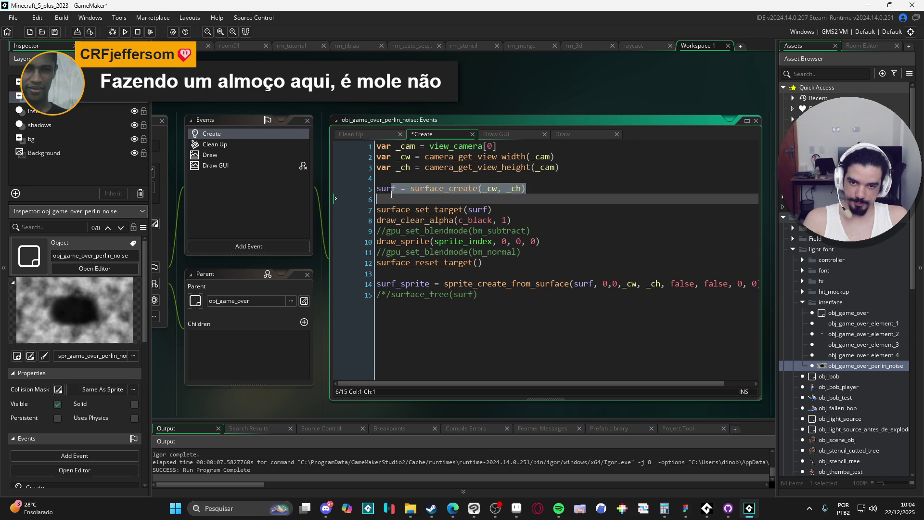
click(355, 188)
double_click(385, 188)
click(355, 188)
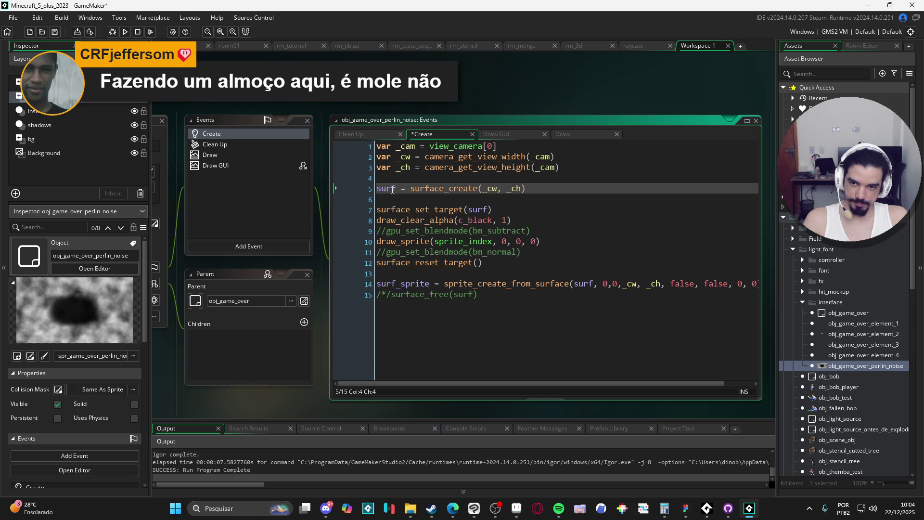
Change the Draw GUI draw_sprite argument to surf, run, and abort the sprite-type Code Error
click(259, 166)
double_click(258, 166)
click(452, 145)
double_click(460, 146)
text(surf)
key(F5)
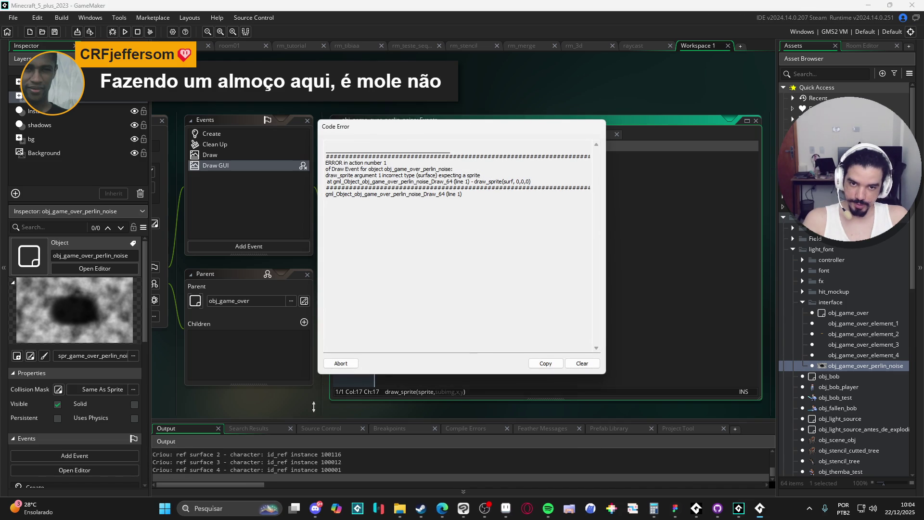
click(339, 363)
key(Left)
key(BackSpace)
key(BackSpace)
key(BackSpace)
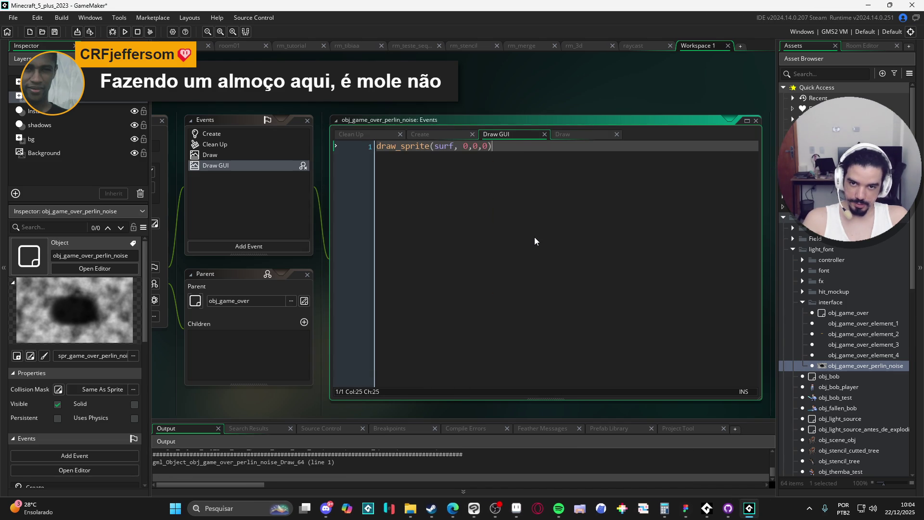
Undo back to draw_surface(surf, 0, 0), run, clear the non-existing surface error, and close the game
key(ctrl+z)
key(ctrl+z)
key(ctrl+z)
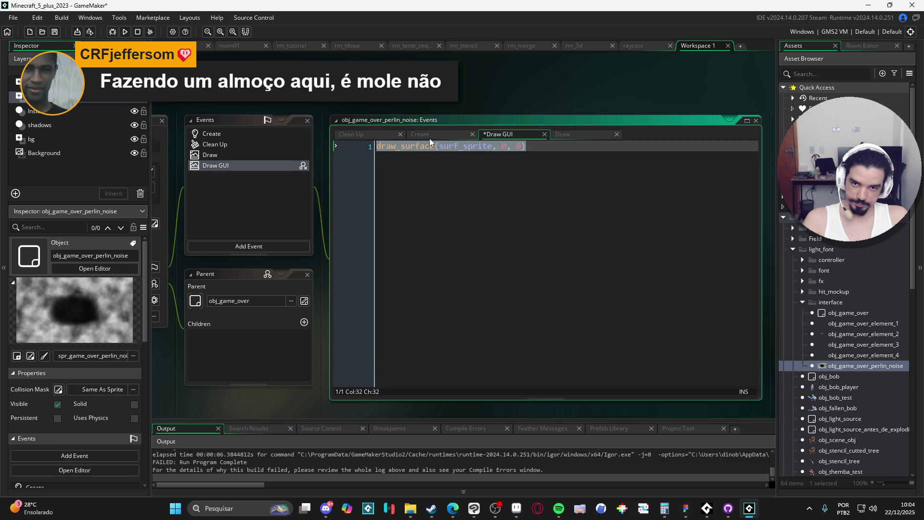
key(ctrl+z)
key(ctrl+z)
key(ctrl+z)
key(F5)
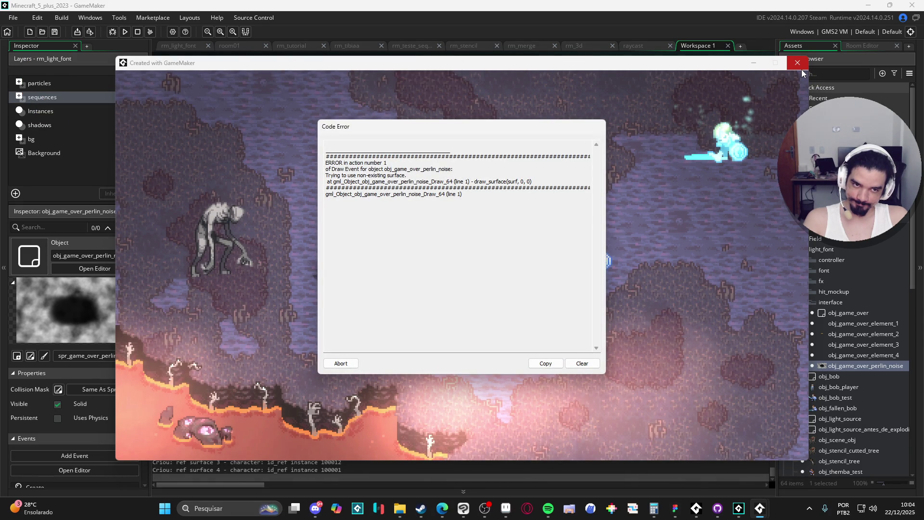
click(685, 166)
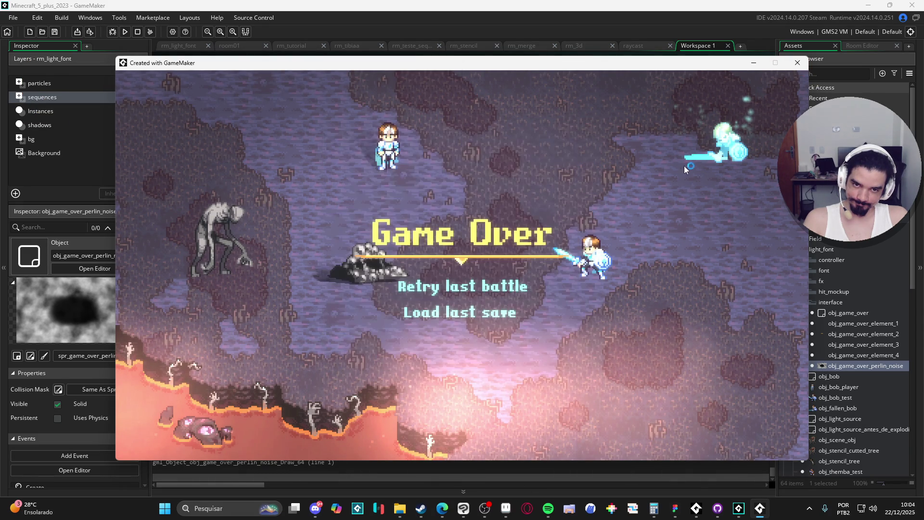
click(798, 62)
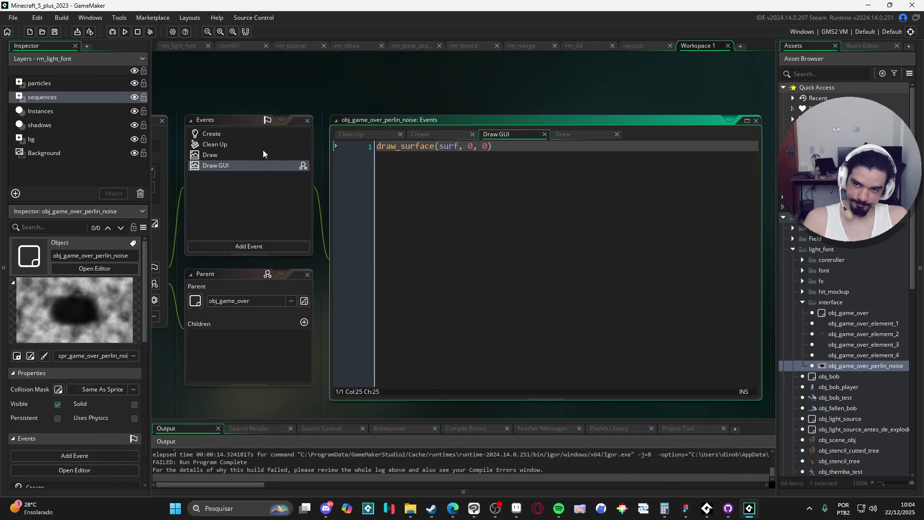
Select sprite_index on line 10 of the Create code
click(242, 137)
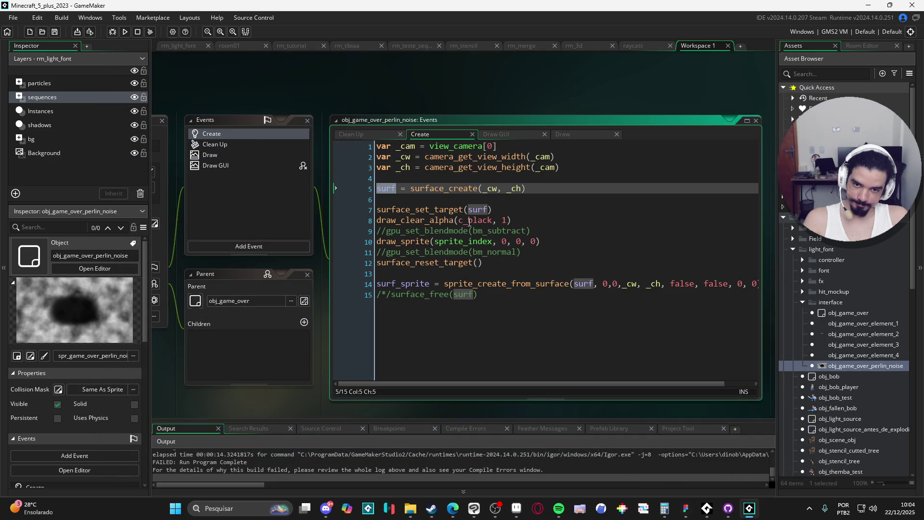
double_click(482, 243)
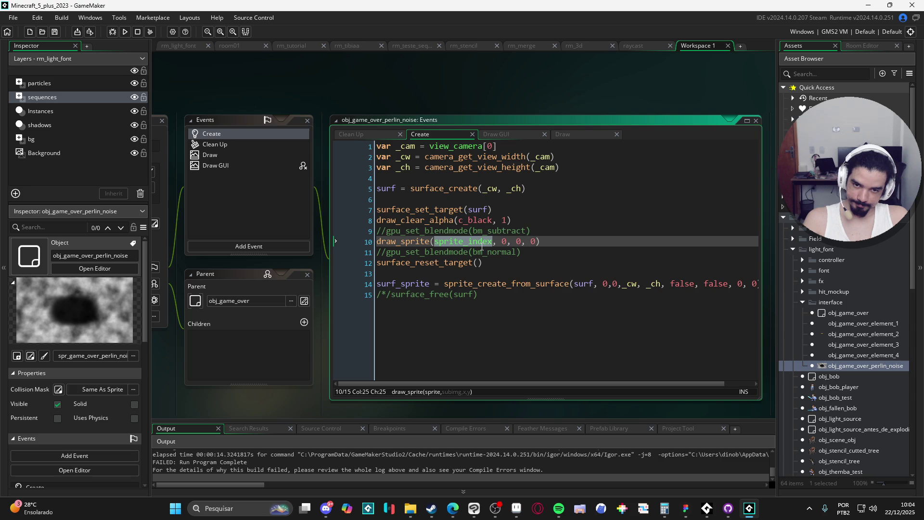
scroll(851, 366, down, 1)
scroll(850, 376, down, 10)
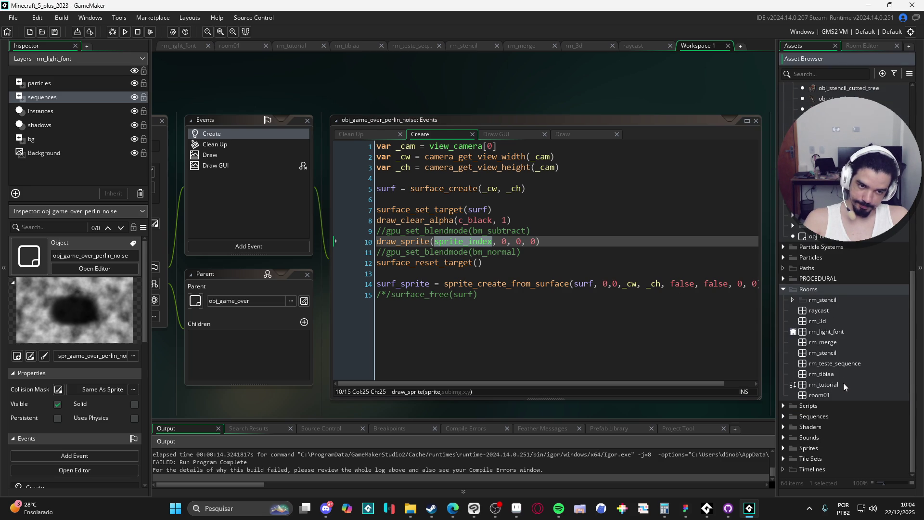
click(503, 241)
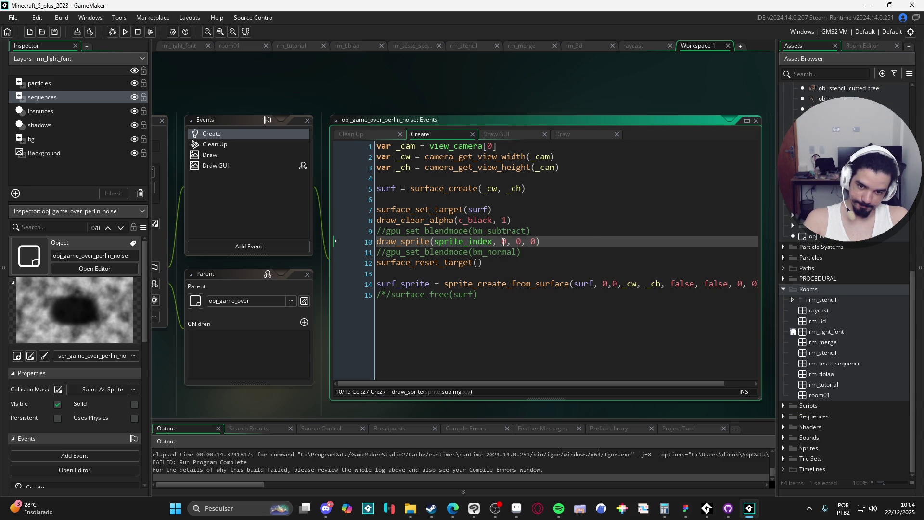
double_click(480, 243)
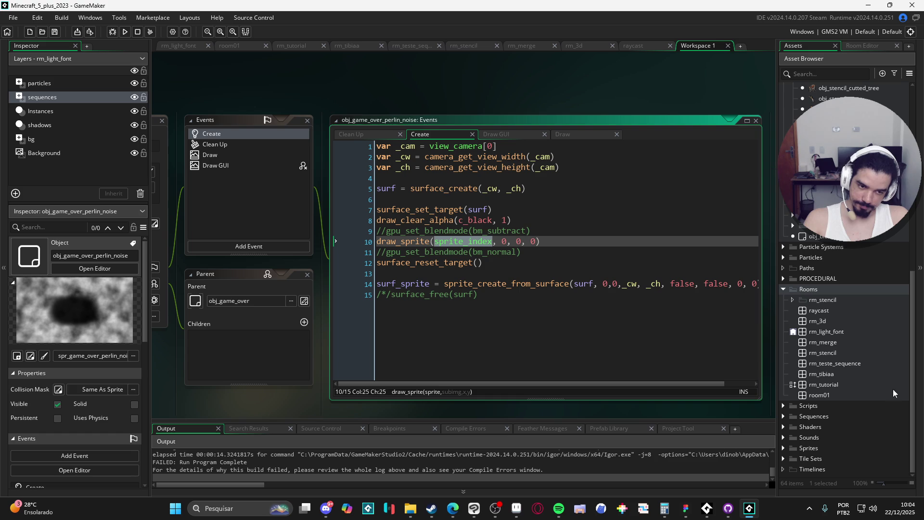
scroll(847, 289, up, 1)
Move the Interface folder into Sprites/light_font in the Asset Browser
click(829, 73)
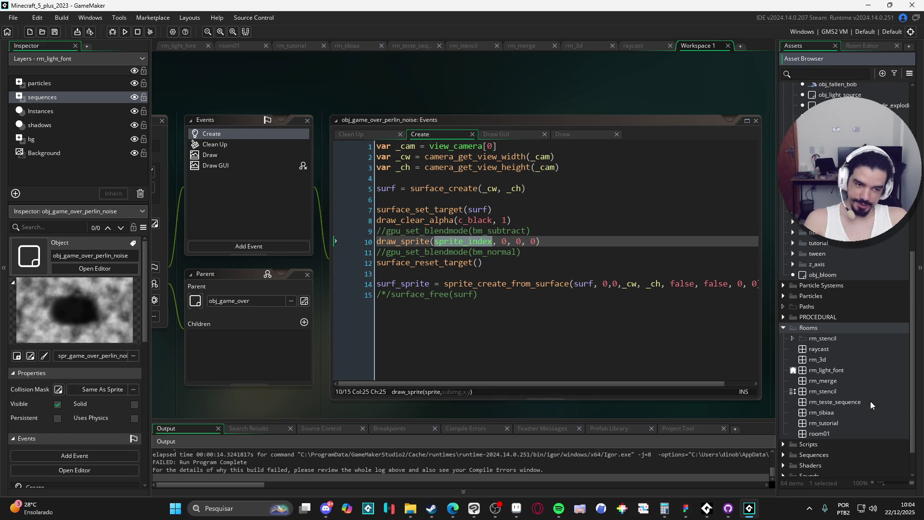
scroll(867, 385, up, 4)
scroll(859, 367, down, 5)
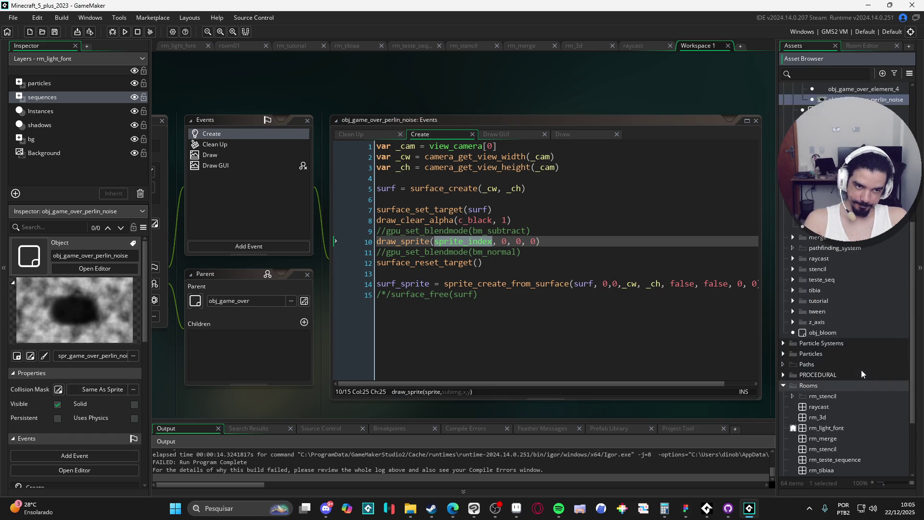
click(783, 448)
scroll(792, 445, down, 4)
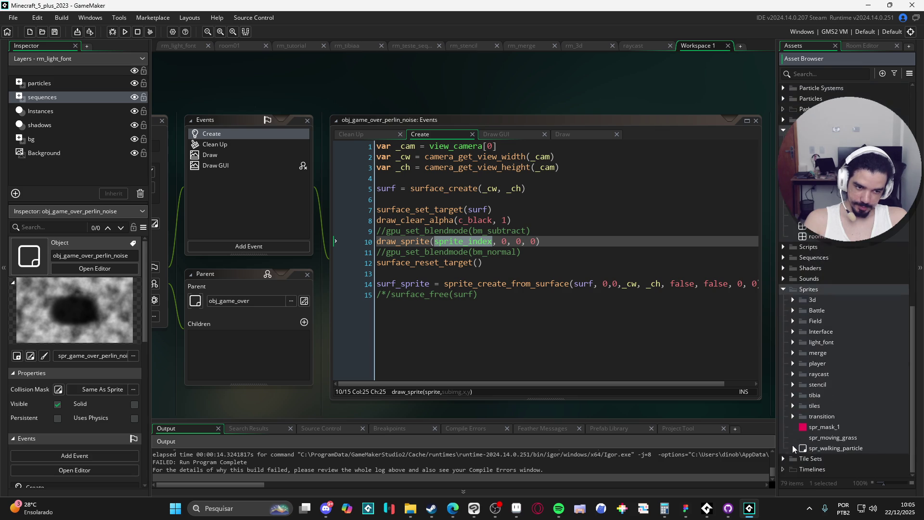
click(793, 342)
scroll(812, 366, down, 2)
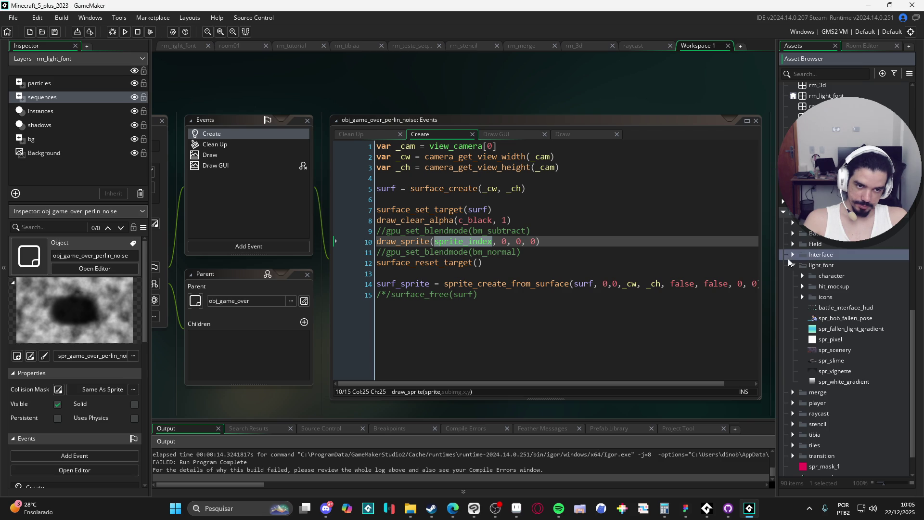
drag(808, 259, 821, 266)
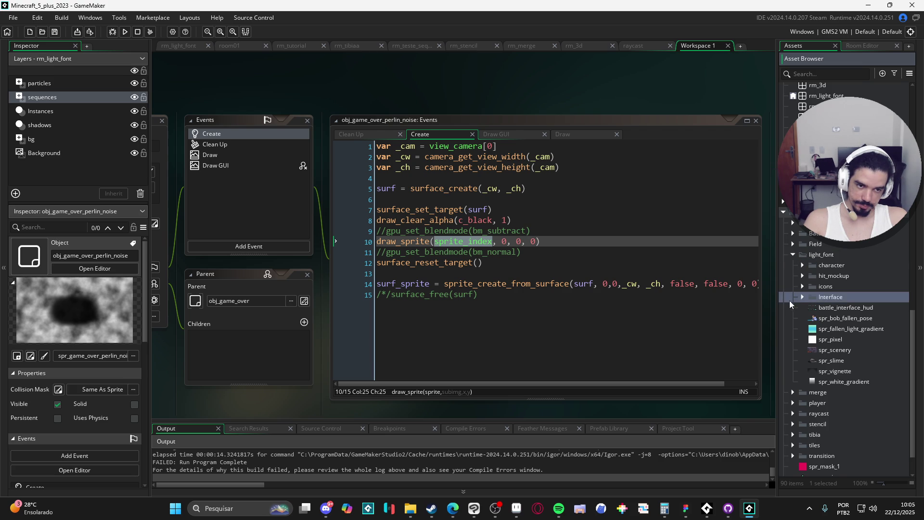
Drag spr_game_over_perlin_noise from game_over over sprite_index and save the Create code
click(803, 297)
click(812, 308)
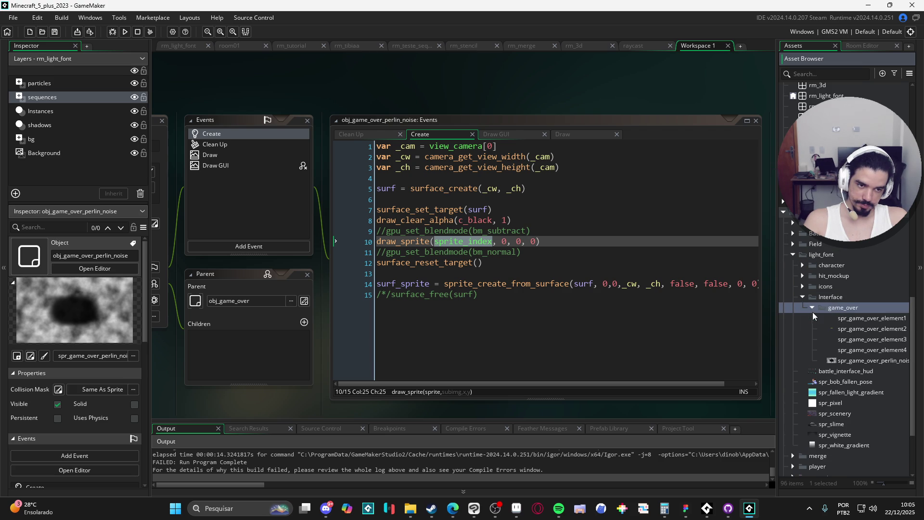
click(861, 361)
mouse_move(860, 361)
mouse_down()
mouse_move(813, 216)
mouse_move(505, 248)
mouse_up()
key(ctrl+s)
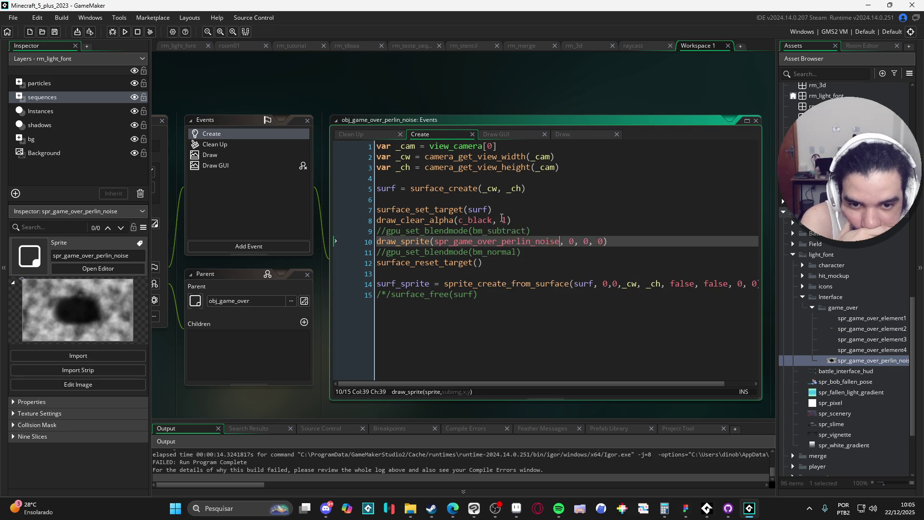
click(503, 221)
click(428, 242)
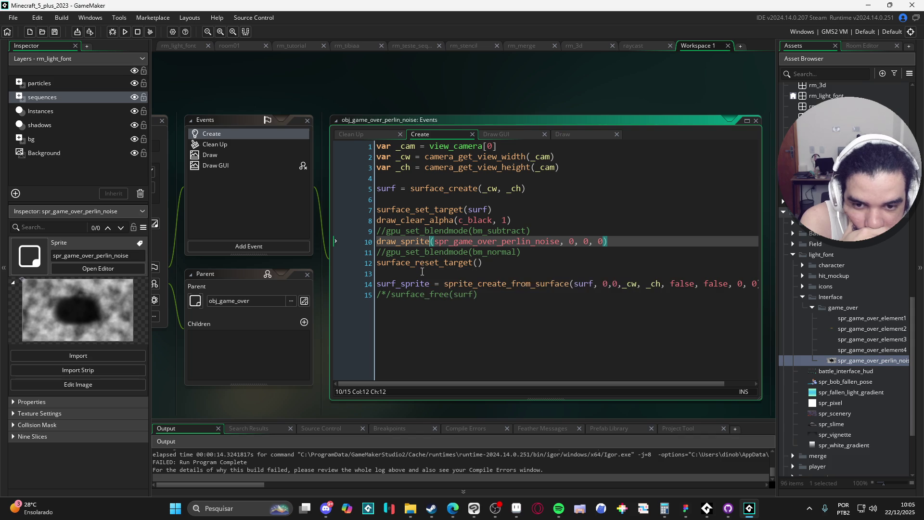
click(432, 284)
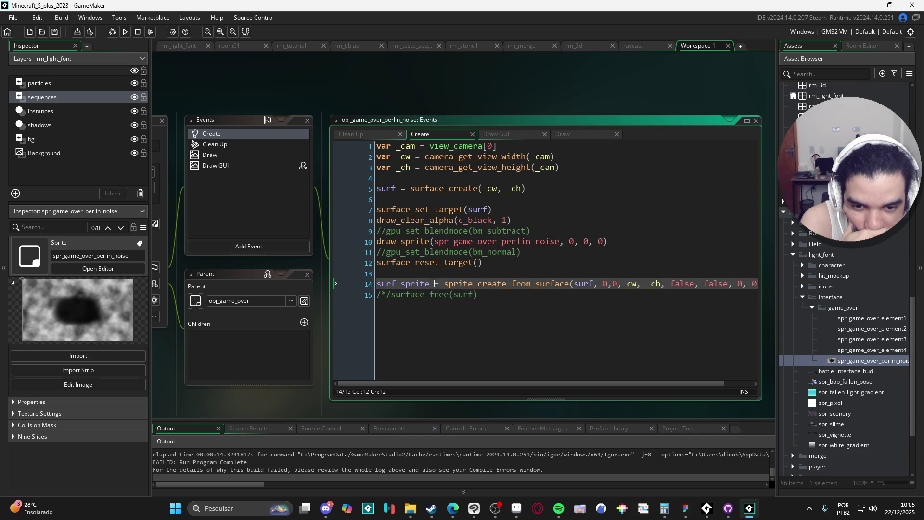
click(271, 167)
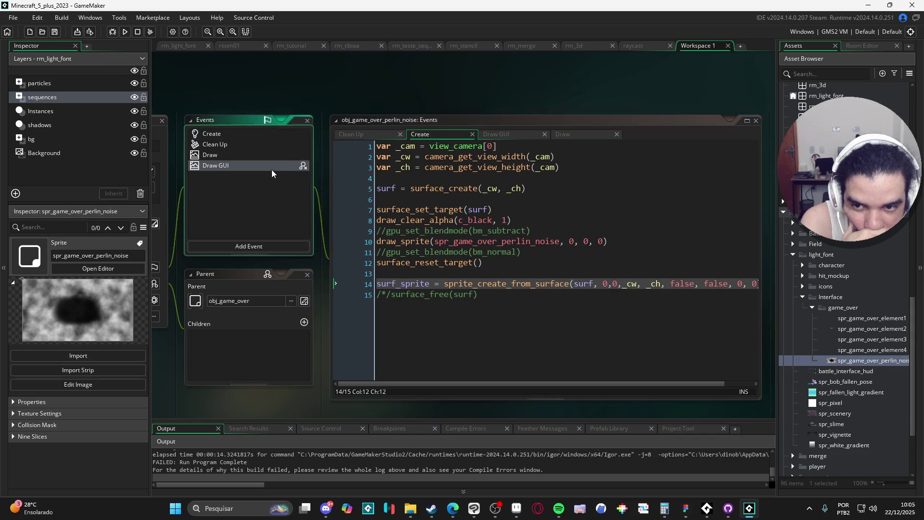
click(255, 153)
click(249, 144)
click(244, 133)
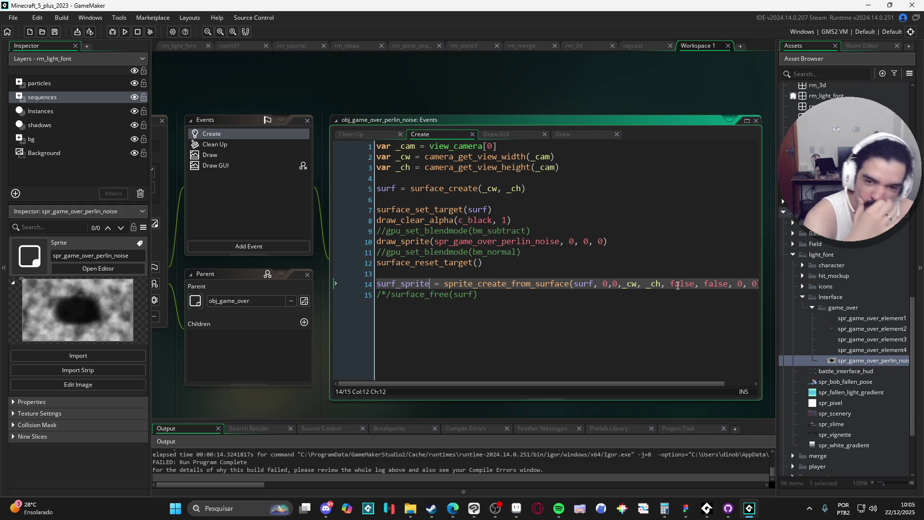
click(583, 284)
key(F5)
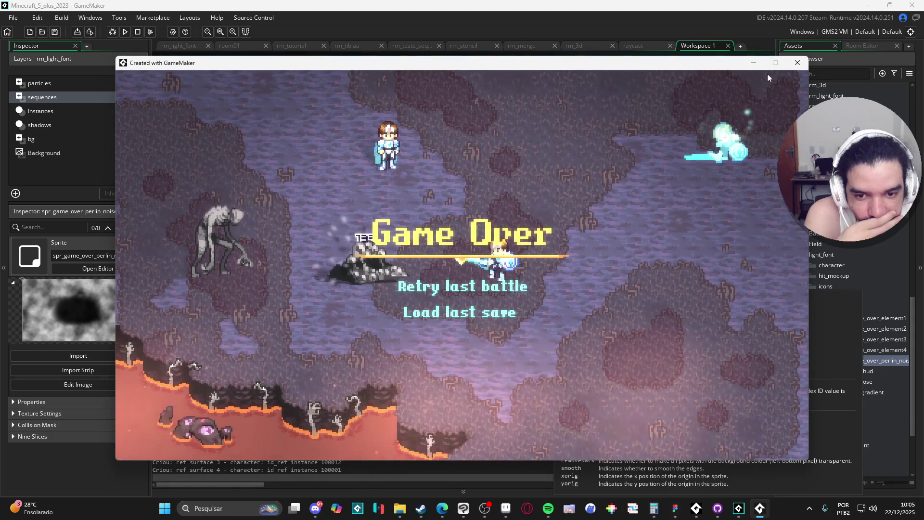
click(798, 65)
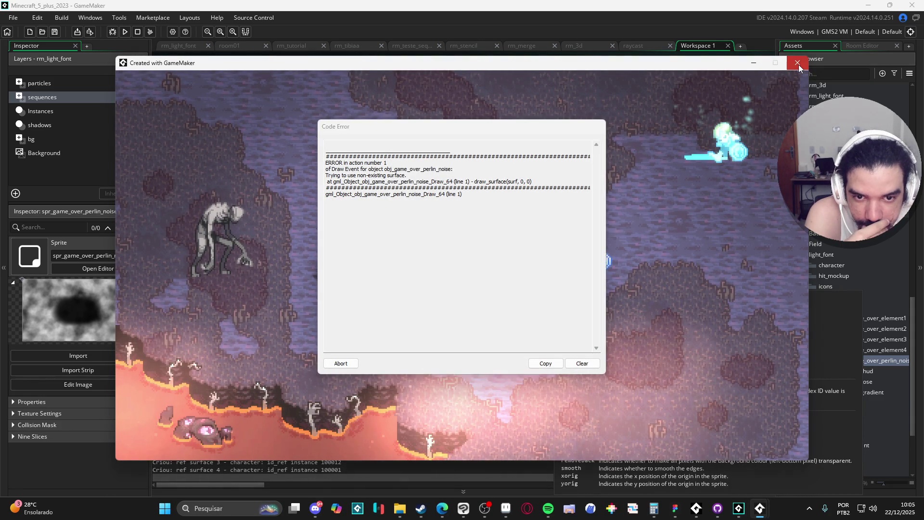
click(798, 66)
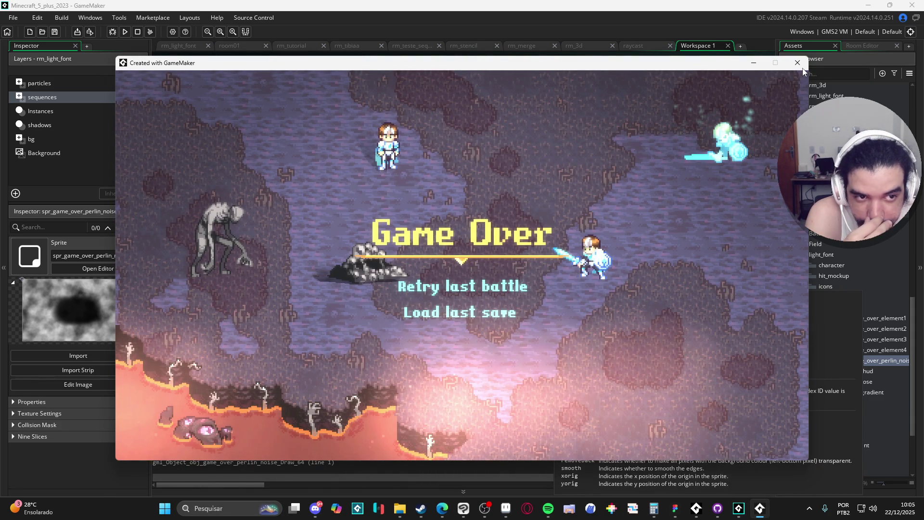
click(799, 65)
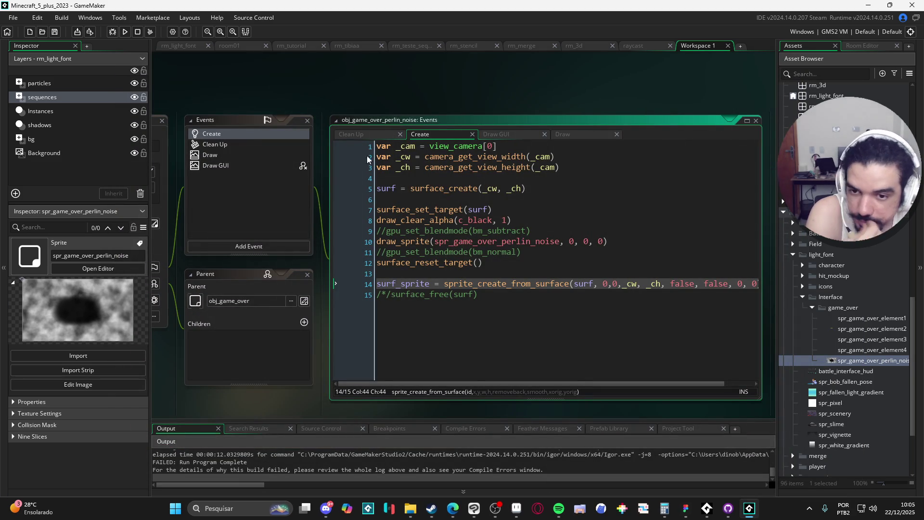
Change the Draw GUI event's type to Draw GUI End and rerun the game
click(246, 141)
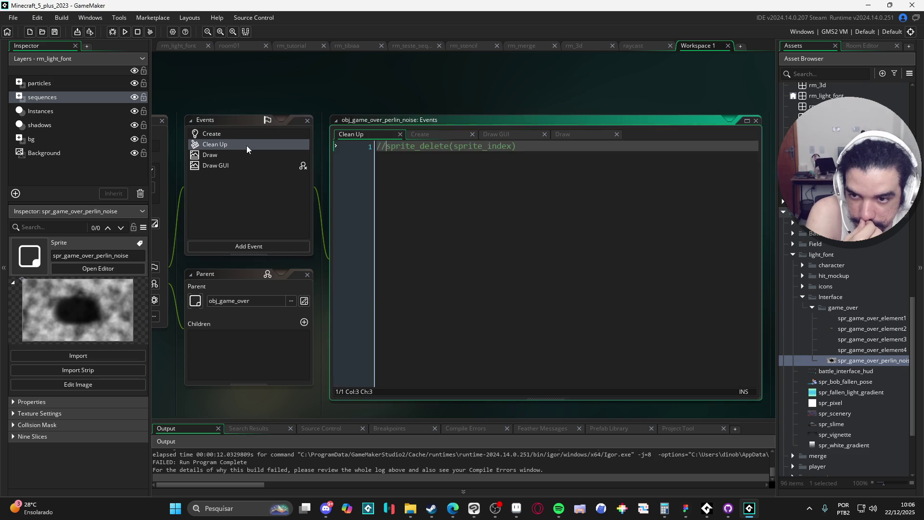
click(230, 156)
click(224, 166)
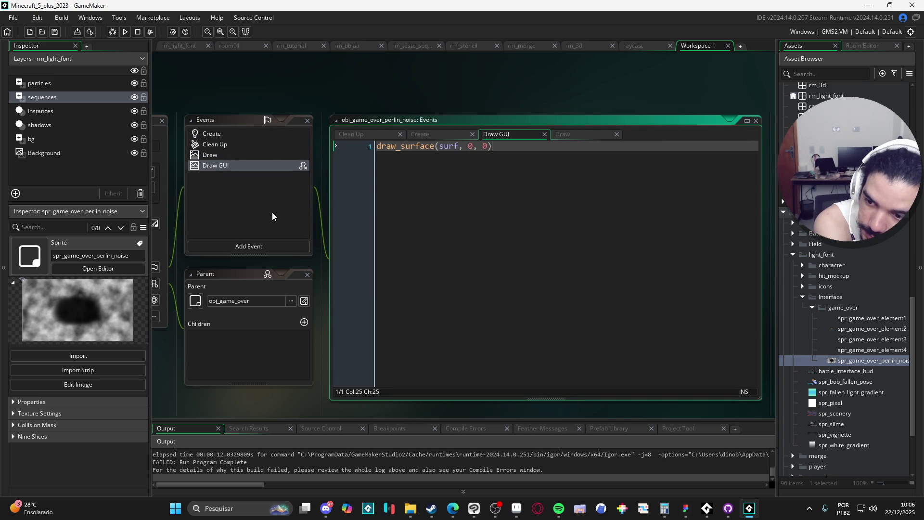
click(258, 243)
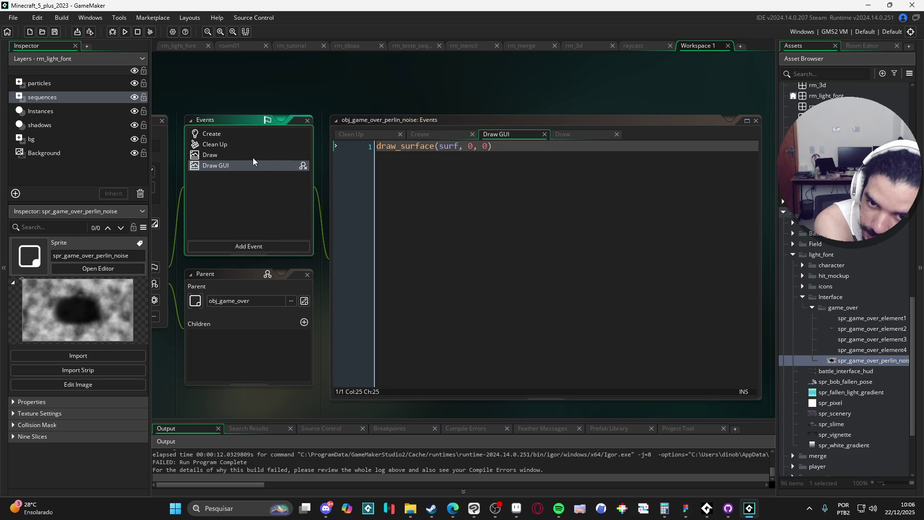
right_click(279, 166)
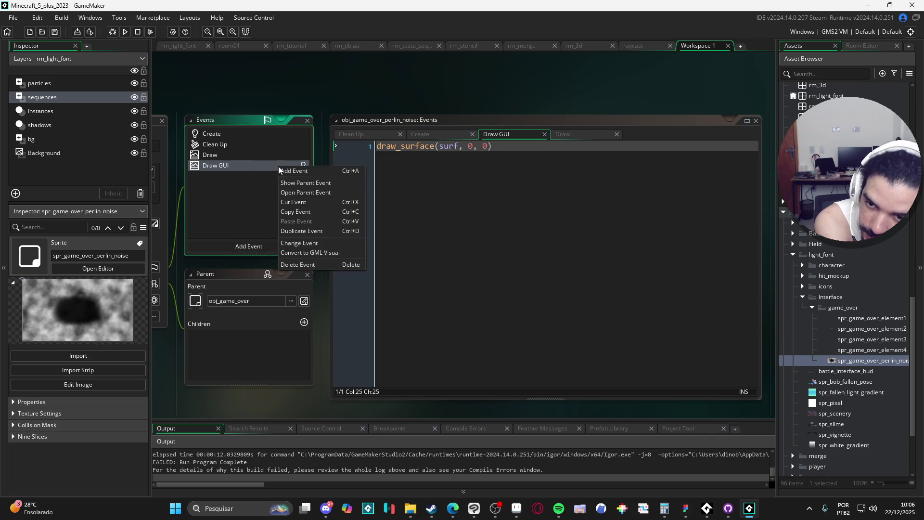
click(319, 242)
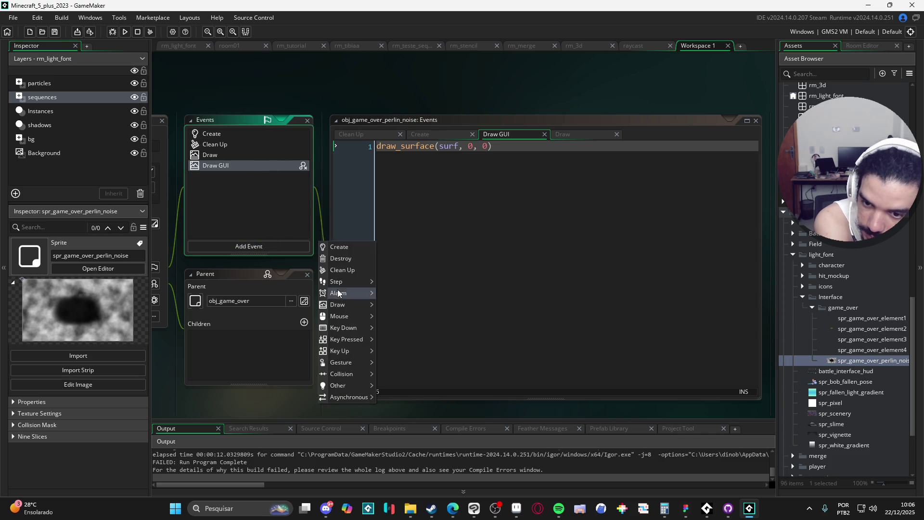
mouse_move(357, 304)
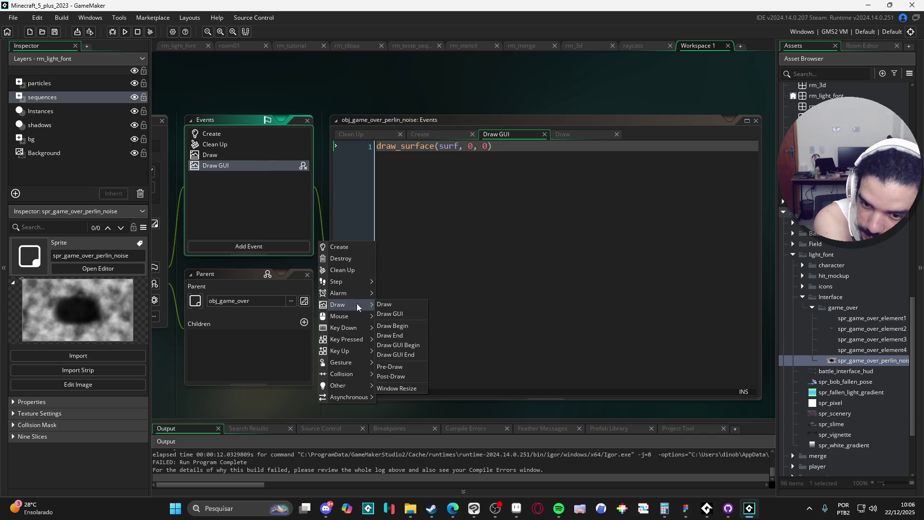
click(412, 358)
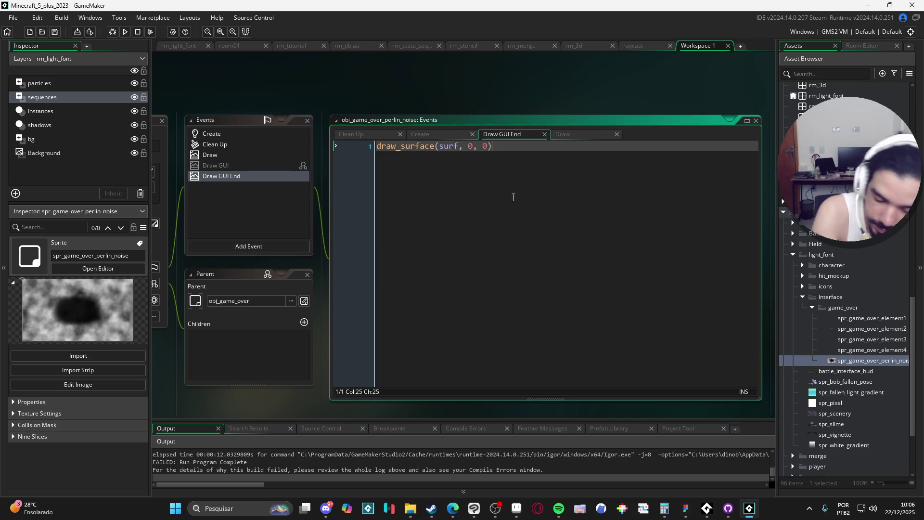
key(F5)
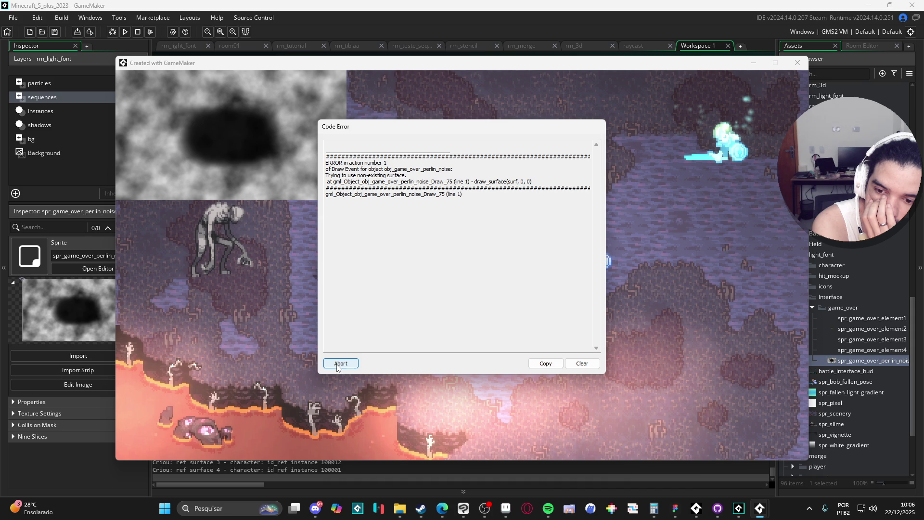
mouse_move(470, 137)
mouse_down()
mouse_move(717, 219)
mouse_move(752, 142)
mouse_move(771, 189)
mouse_up()
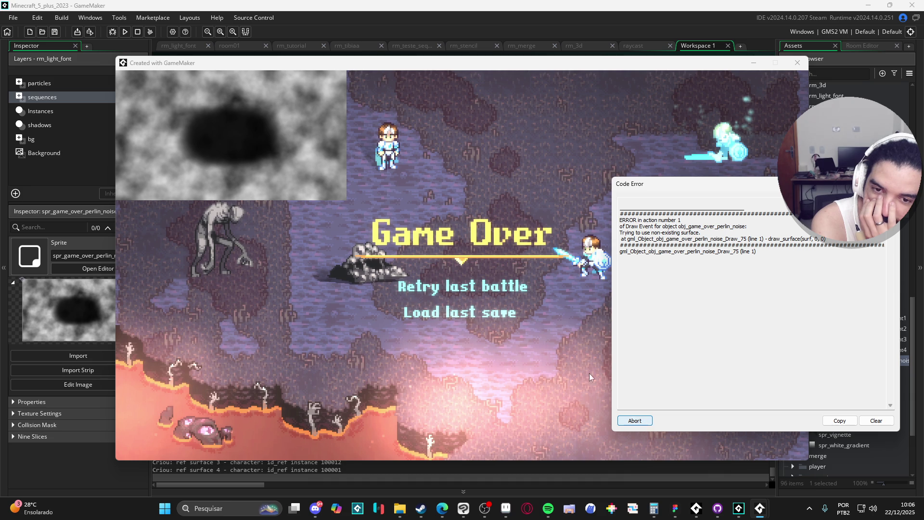
click(620, 422)
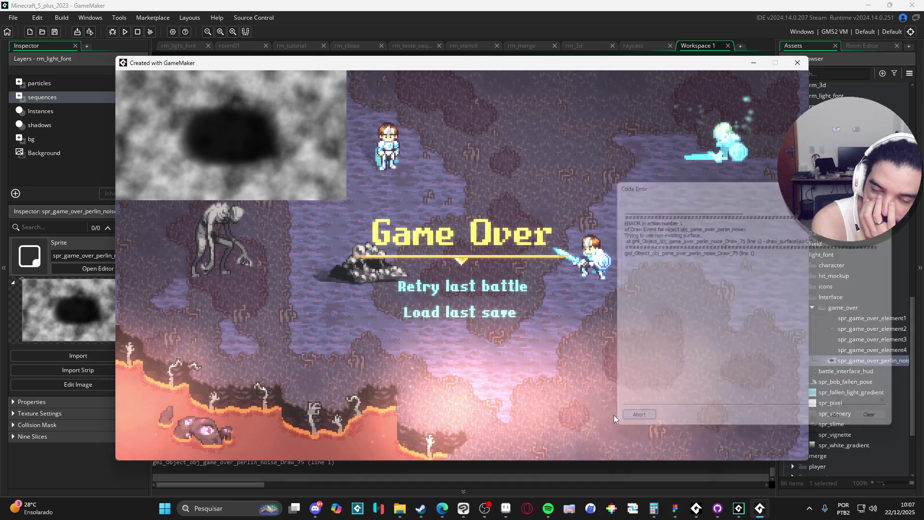
click(797, 63)
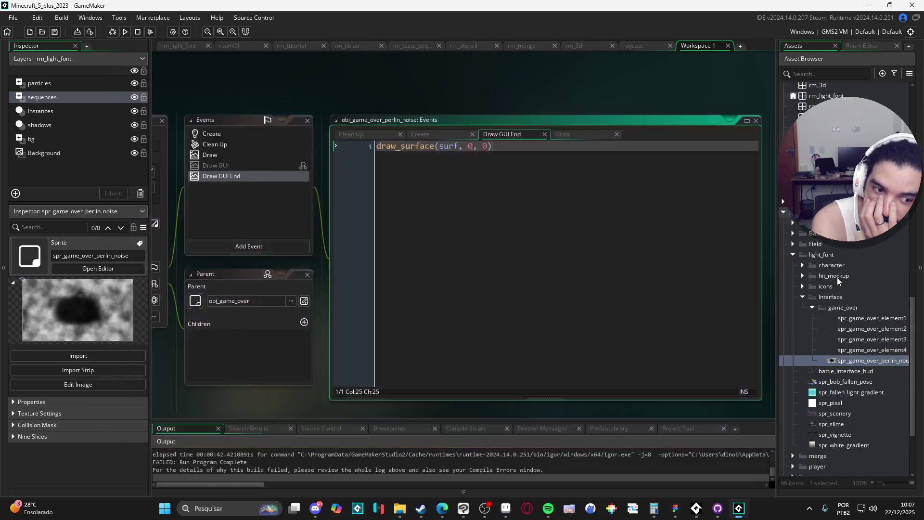
Replace draw_surface with draw_sprite(sprite_index, 0, 0, 0), save, and run the game
double_click(425, 144)
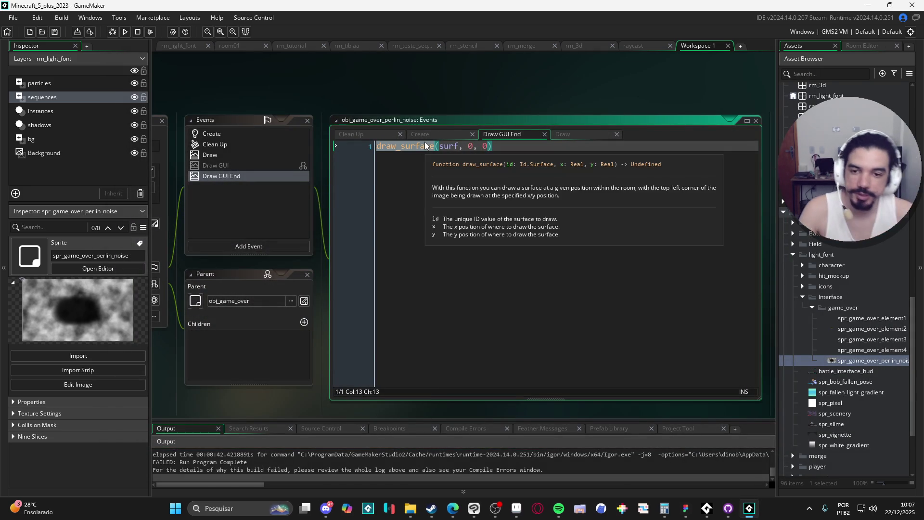
text(draw_sprite(sprite_)
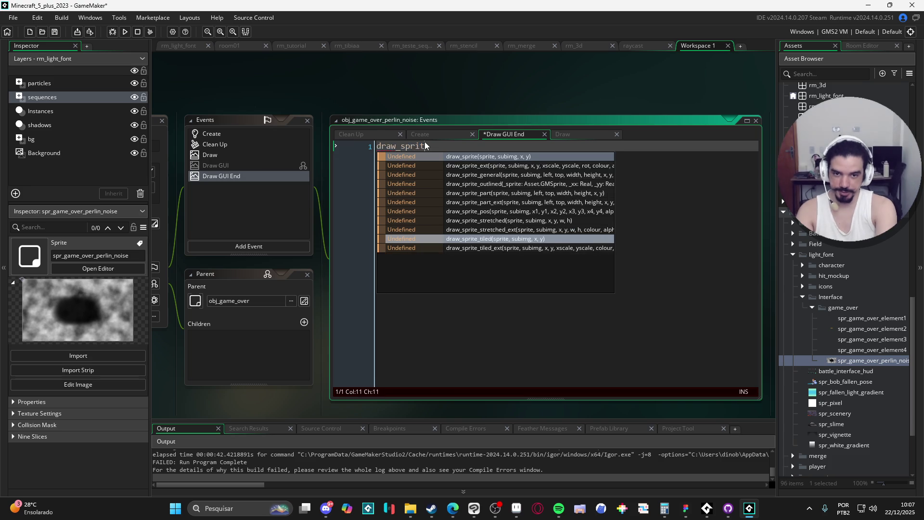
text(index, 0,)
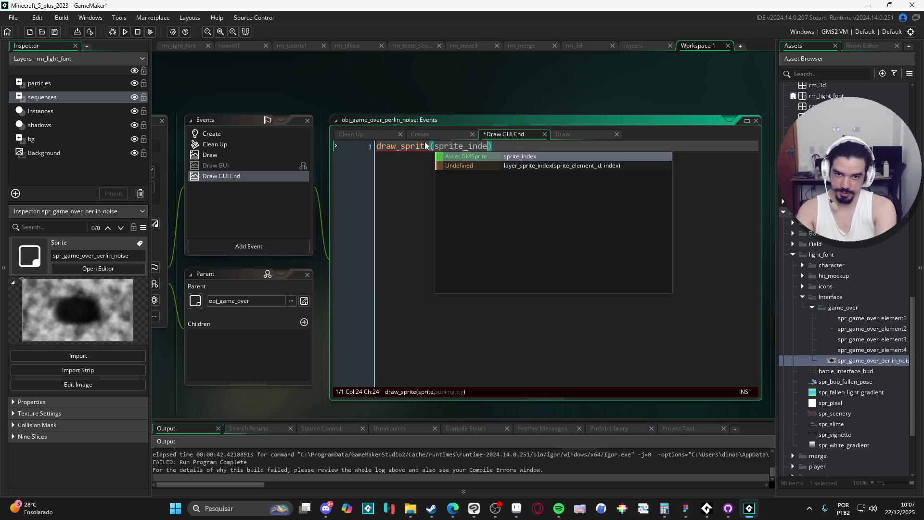
text( 0, 0)
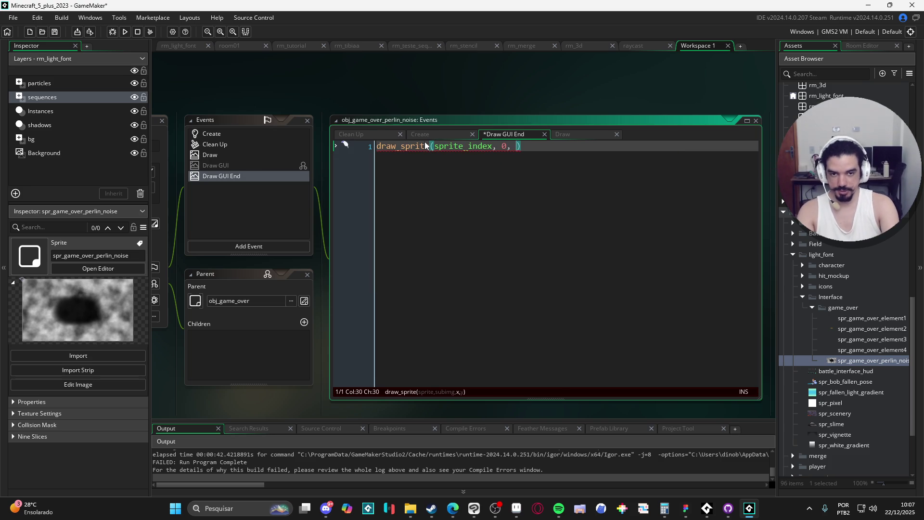
key(ctrl+s)
key(F5)
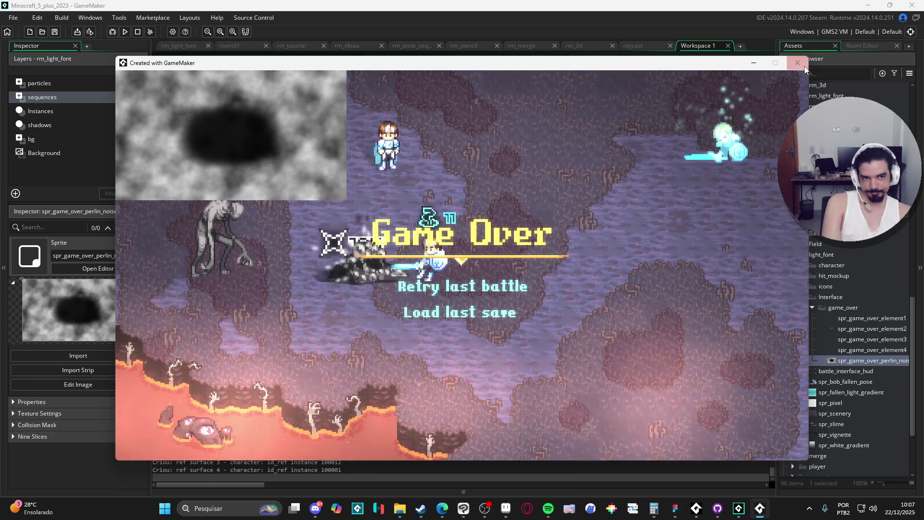
Uncomment surface_free(surf) in the Create event so the surface is freed after baking
key(Escape)
click(250, 133)
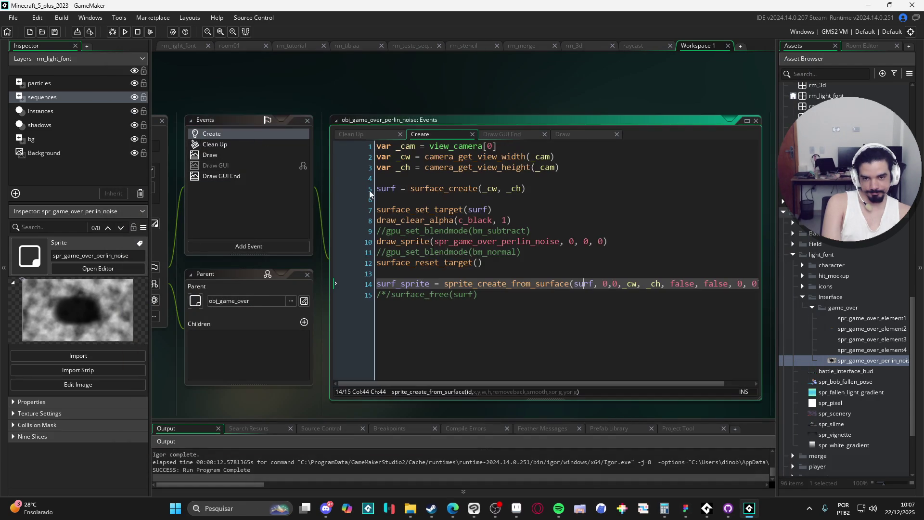
mouse_move(504, 287)
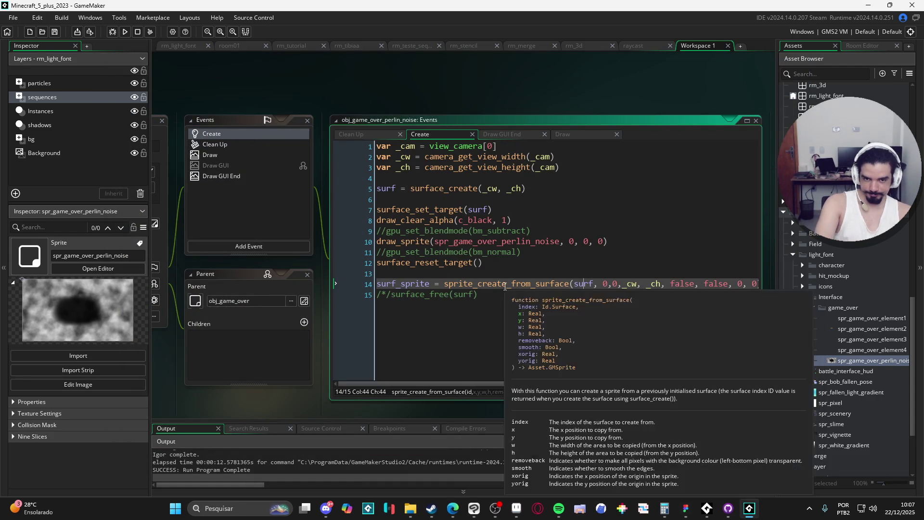
double_click(402, 284)
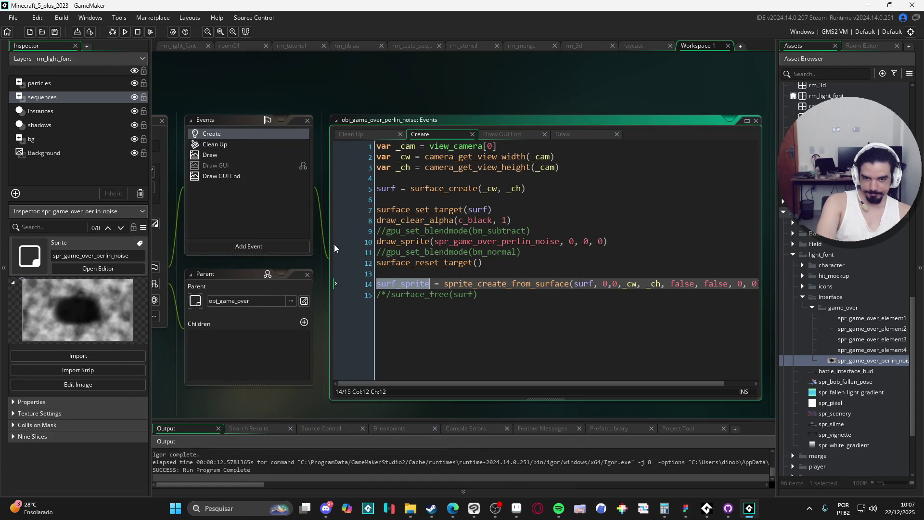
click(391, 294)
key(BackSpace)
key(BackSpace)
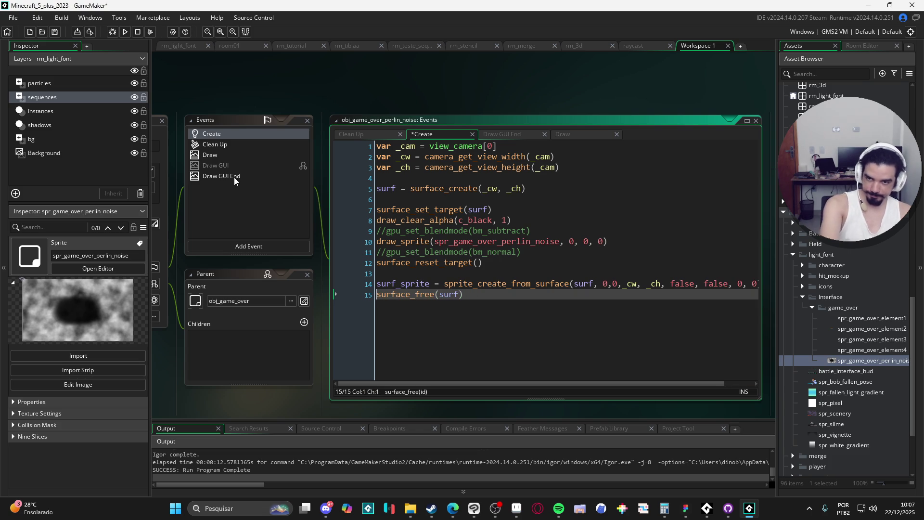
Change Draw GUI End to draw_sprite(surf_sprite, 0, 0, 0) and test-run the game
click(234, 176)
mouse_move(423, 149)
double_click(462, 145)
text(surf_sprite)
key(F5)
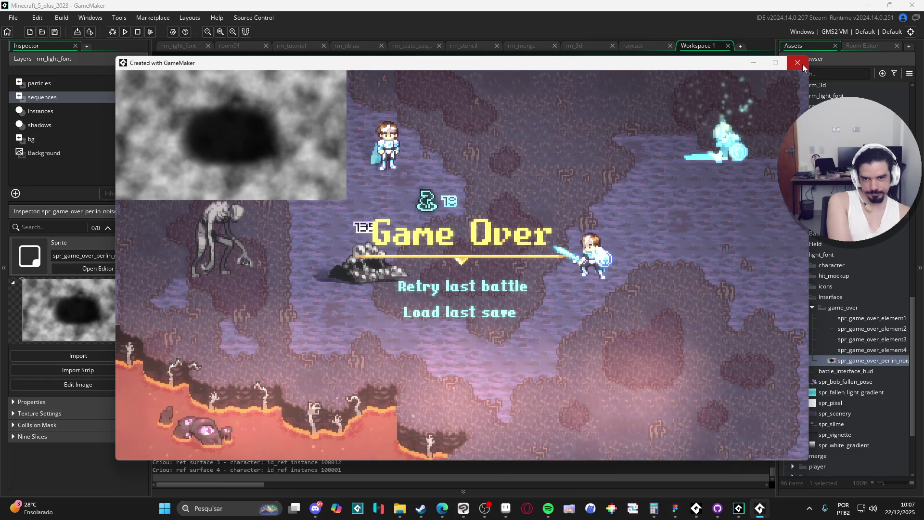
click(802, 64)
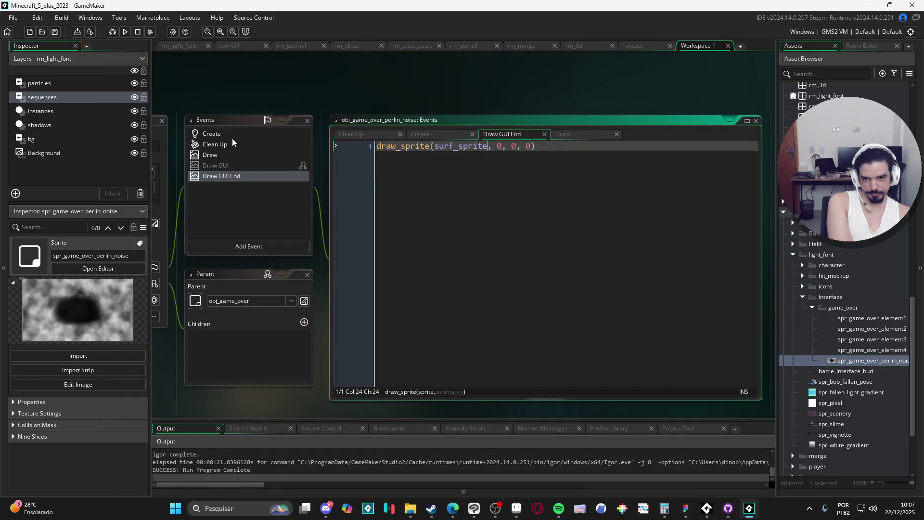
Re-enable the subtract and normal blend-mode lines in Create and test-run the game
click(217, 135)
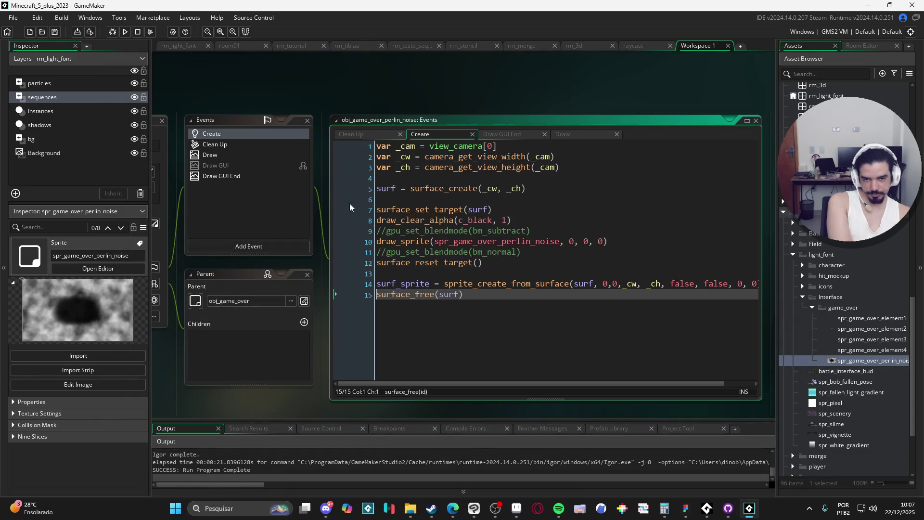
click(385, 230)
key(BackSpace)
key(BackSpace)
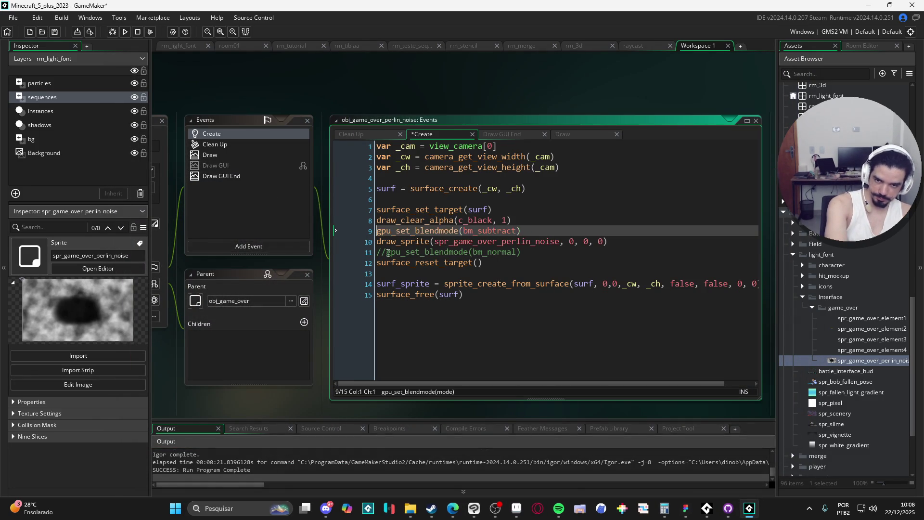
key(Down)
key(Down)
key(Delete)
key(Delete)
key(F5)
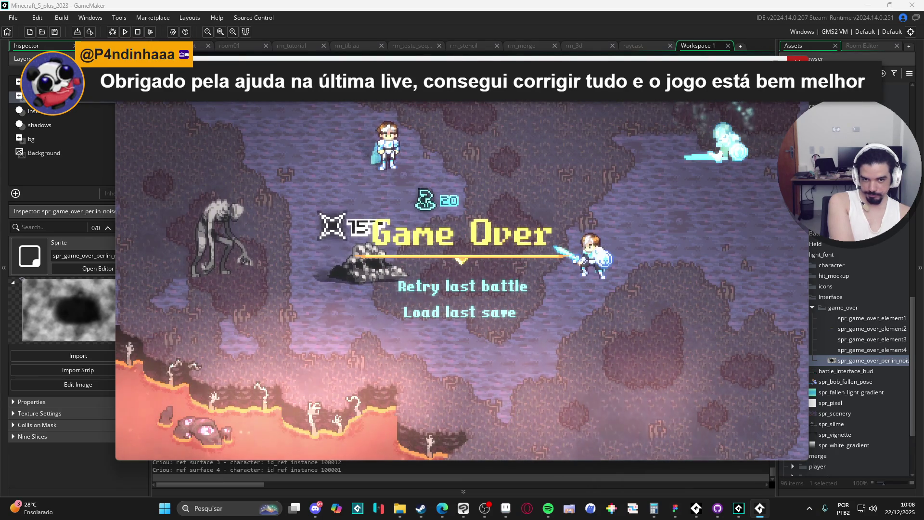
key(Escape)
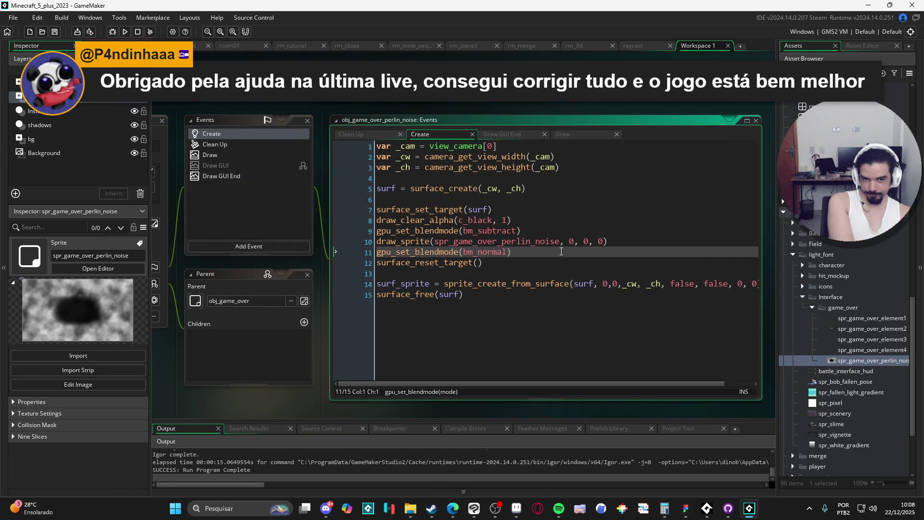
Change the draw_clear_alpha colour from c_black to c_white and run the game again
mouse_move(539, 241)
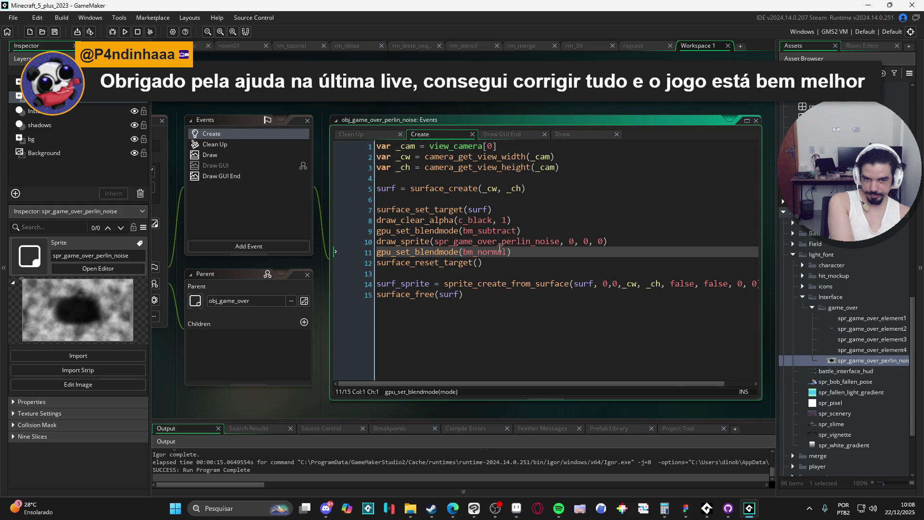
double_click(481, 224)
text(c_w)
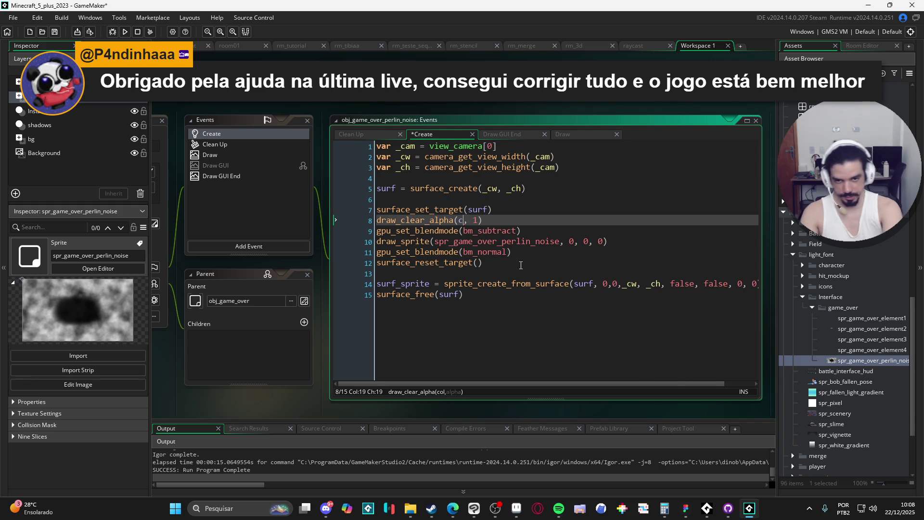
key(Return)
key(F5)
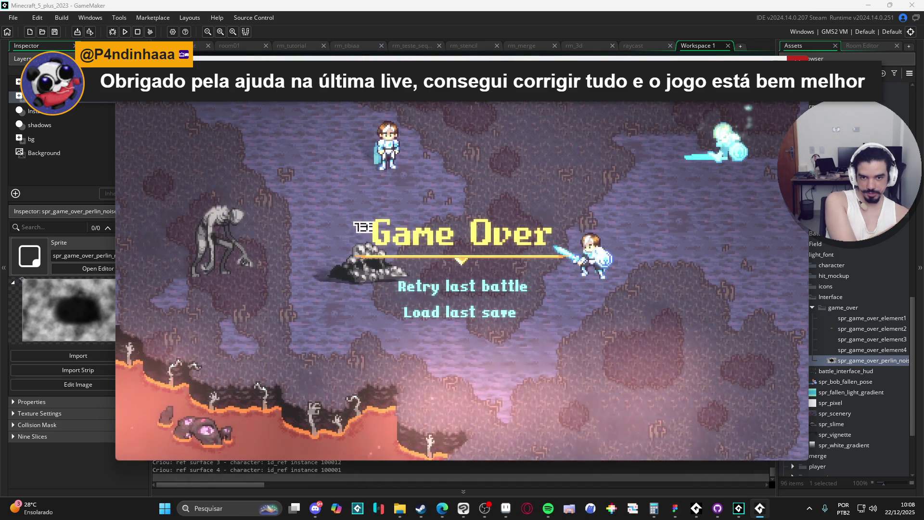
key(Escape)
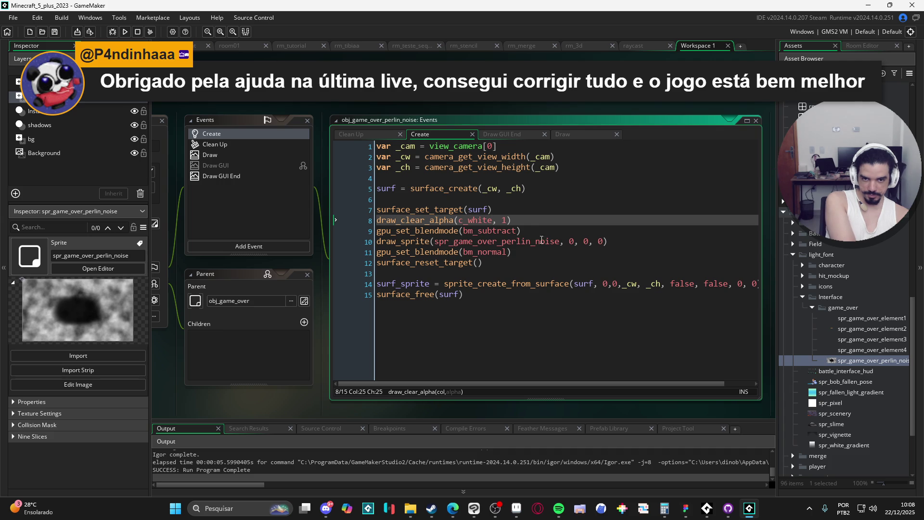
Replace draw_clear_alpha with draw_rectangle(0, 0, _cw, _ch, false) in Create
mouse_move(531, 225)
mouse_down()
mouse_move(351, 232)
mouse_move(326, 213)
mouse_up()
text(draw_rect)
key(Return)
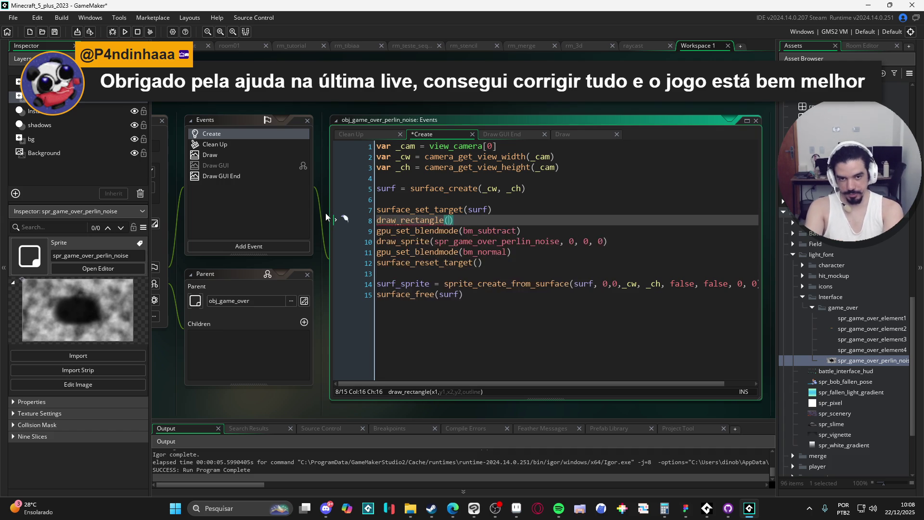
text(0,0,)
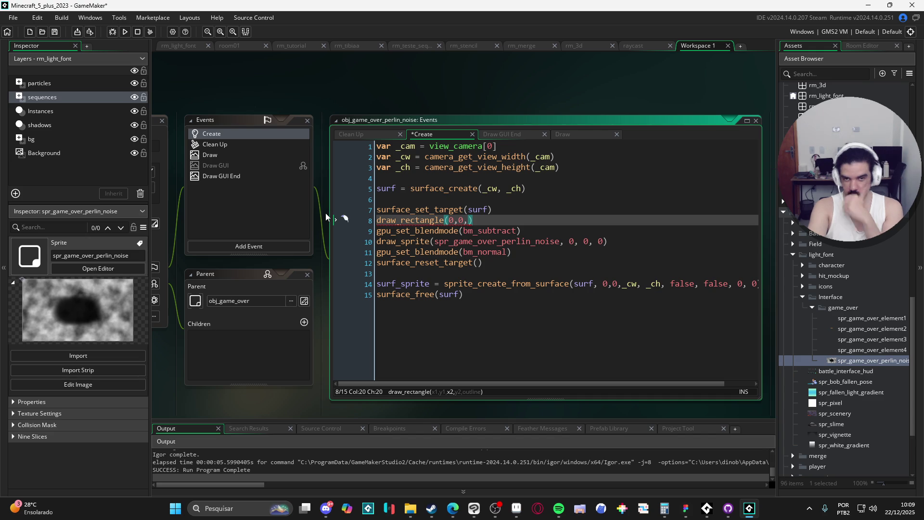
text(_cw, )
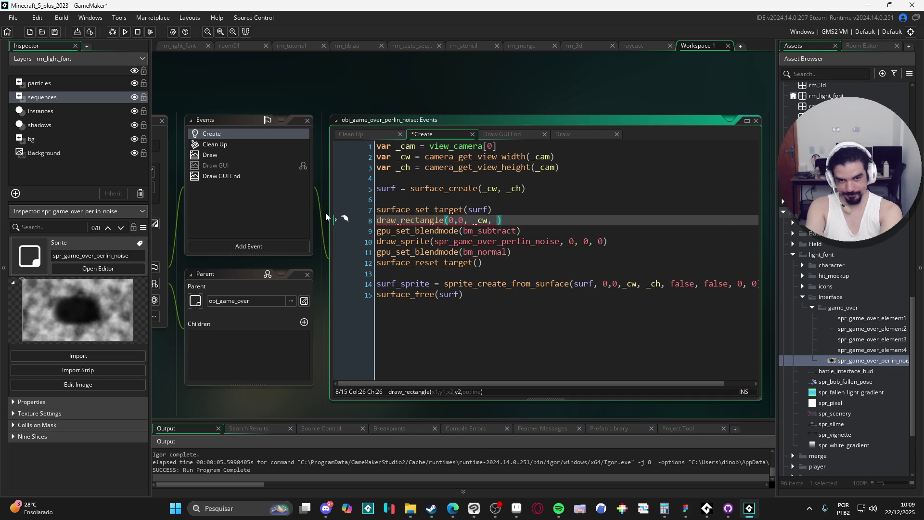
text(_ch)
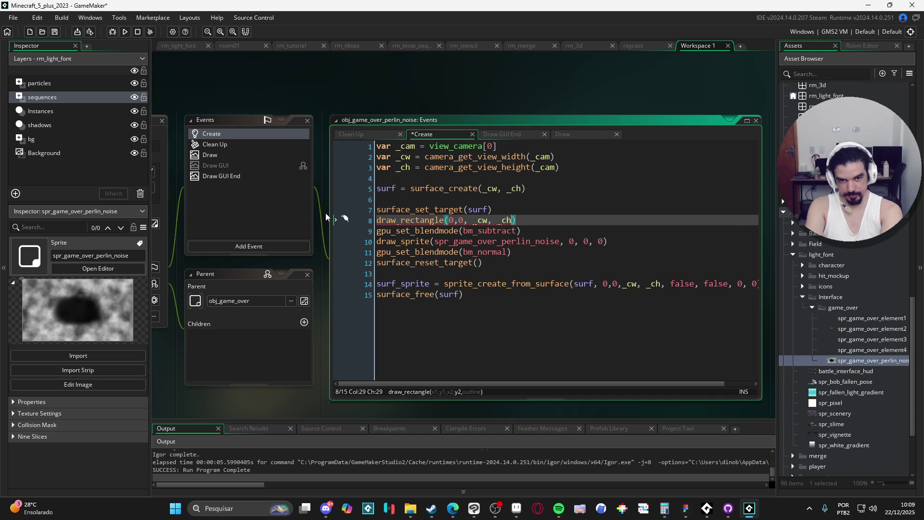
text(, false)
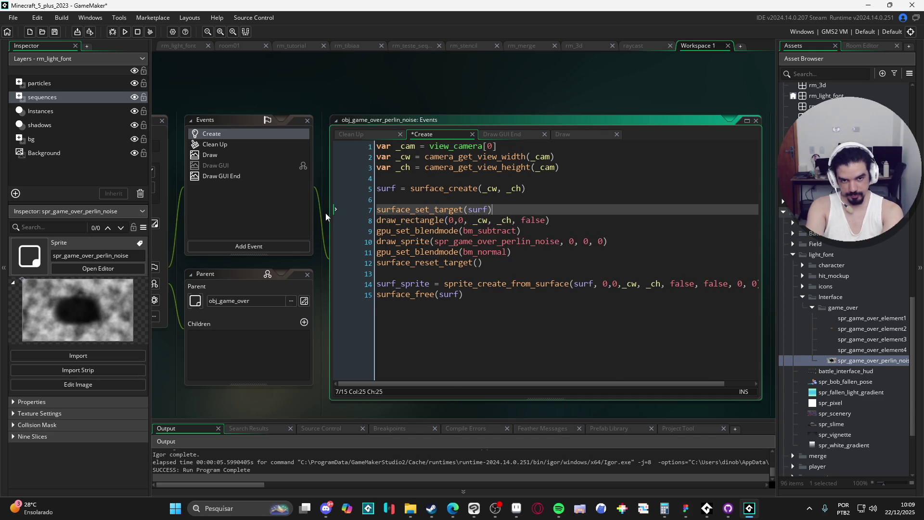
Add draw_set_colour(c_black) on a new line above the rectangle
key(Home)
key(Return)
key(Up)
text(draw_set_col)
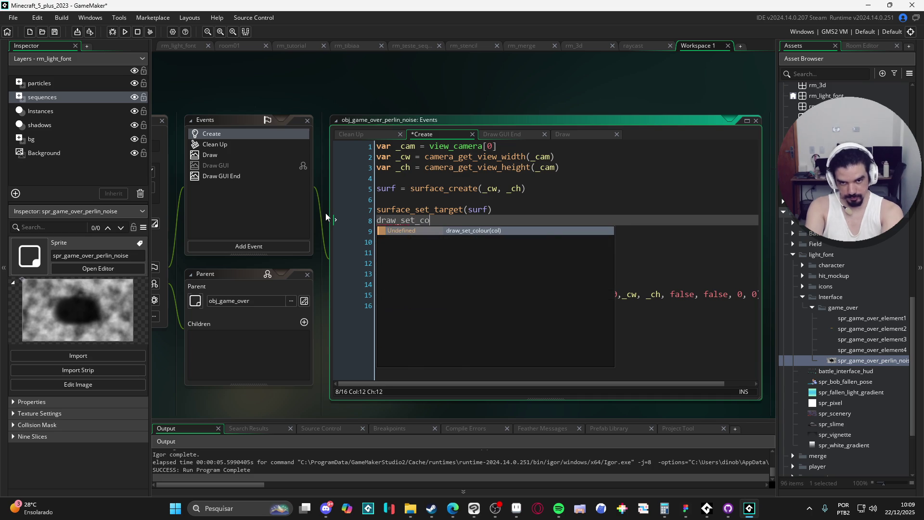
key(Return)
text(c_black)
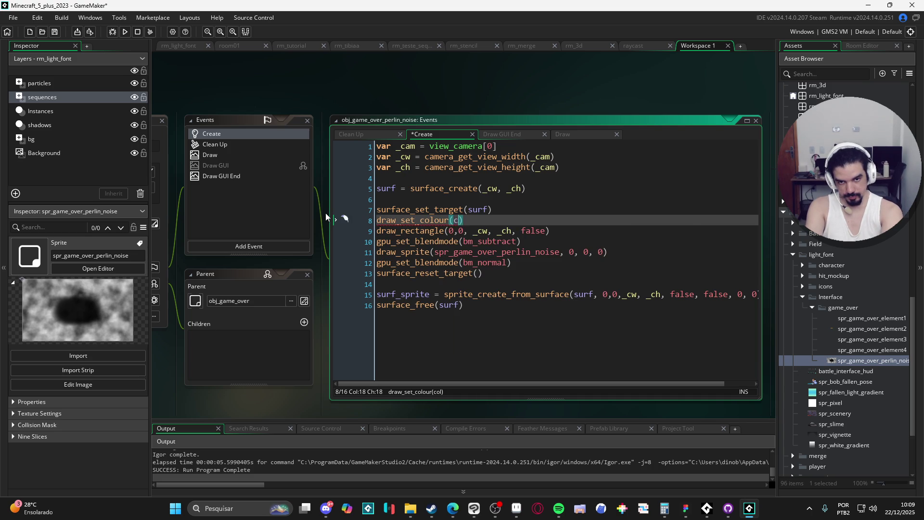
Add draw_set_colour(c_white) after the rectangle, save the Create code, and test-run the game
key(Down)
key(End)
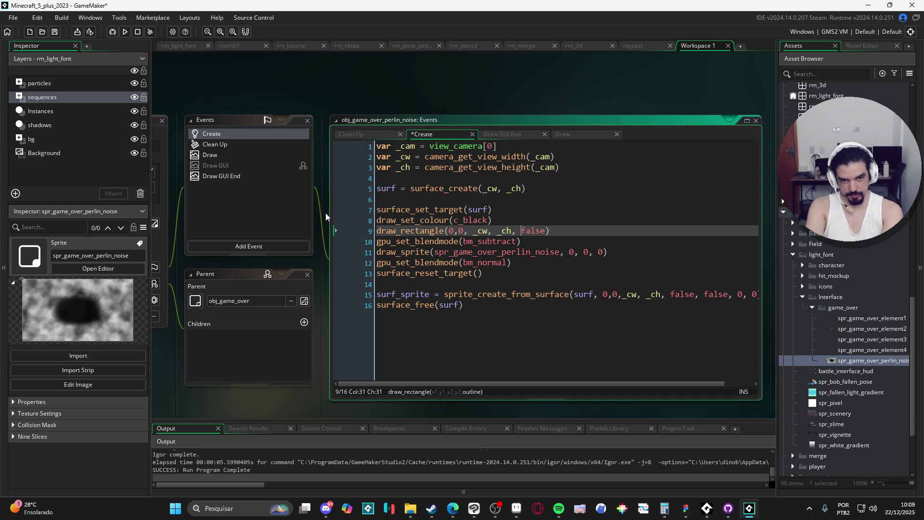
key(Return)
text(draw_set_colo)
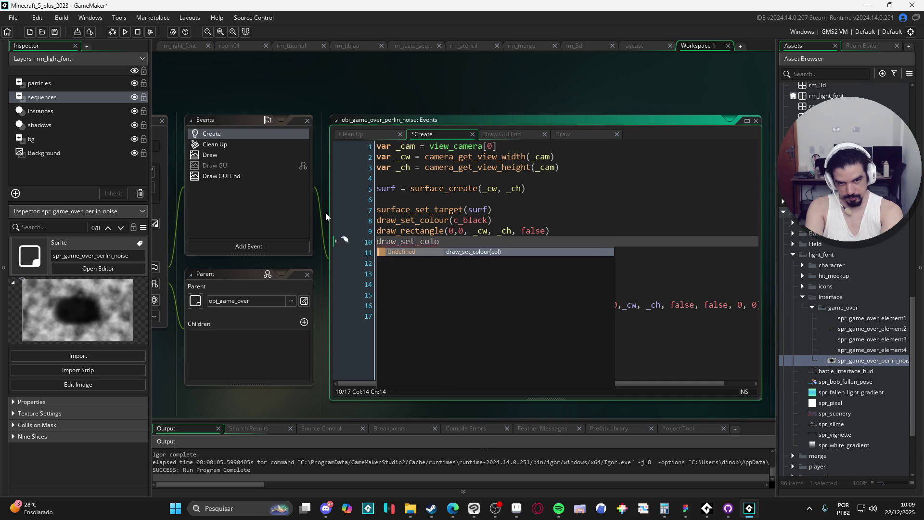
key(Return)
text(c_wh)
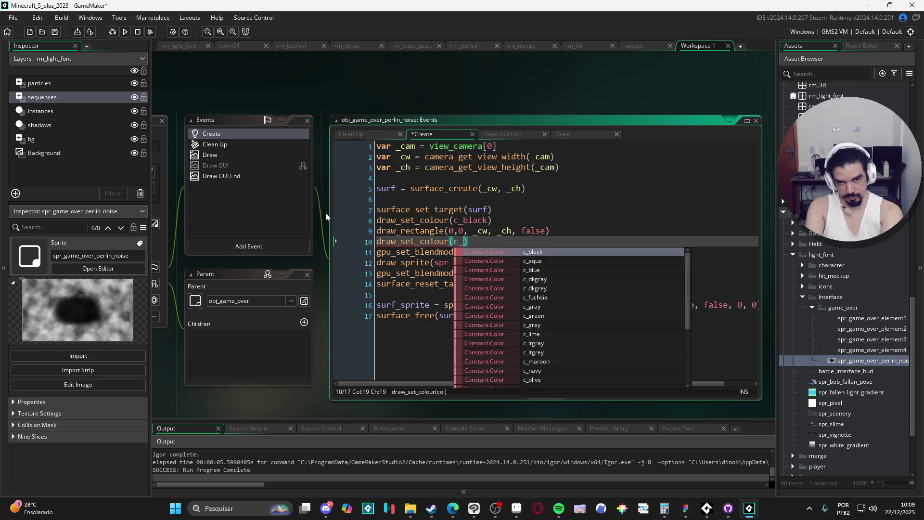
key(Return)
key(ctrl+s)
key(F5)
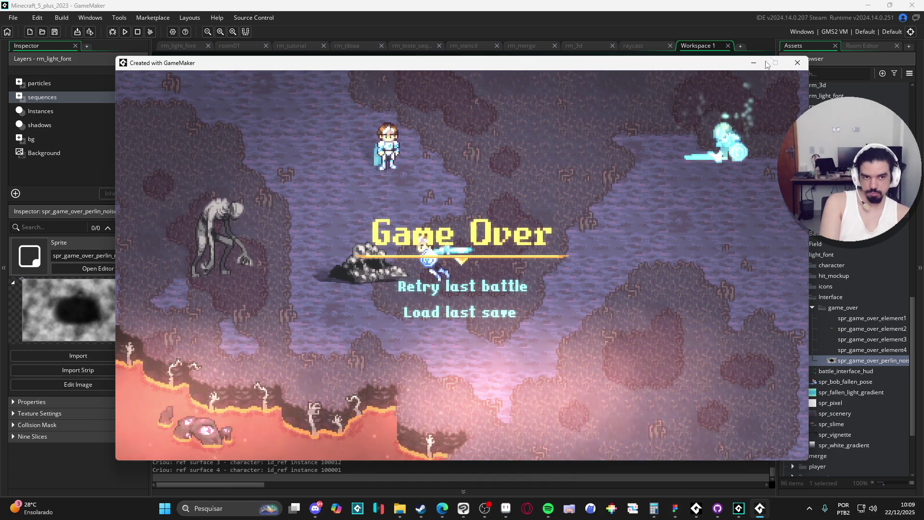
click(797, 62)
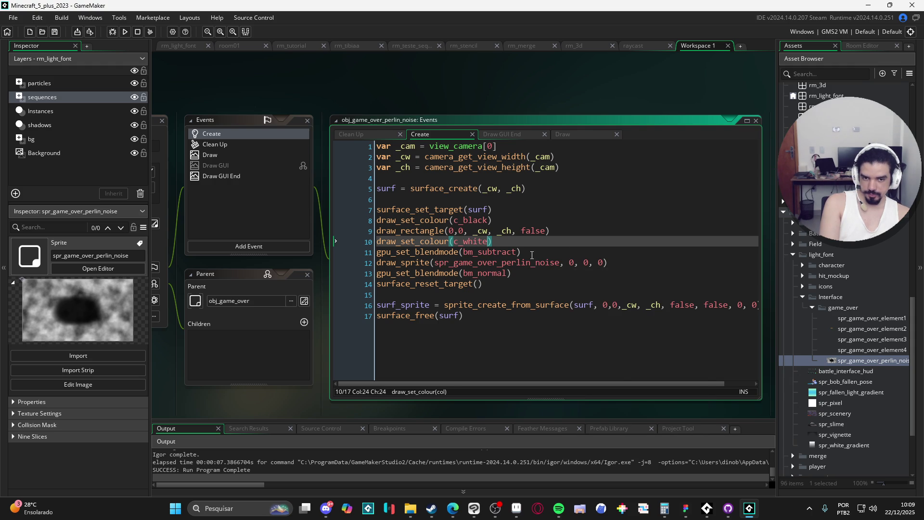
Review the Create event's baking code: black-filled surface, subtract-blended noise, then surface_free
mouse_move(520, 267)
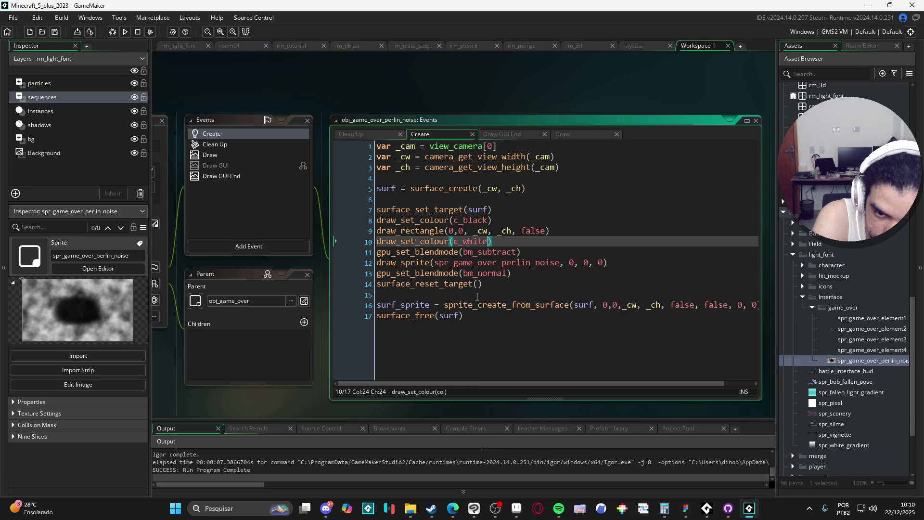
Cut the surface-baking code on lines 5–17 out of the Create event
mouse_move(492, 304)
mouse_down()
mouse_move(380, 304)
mouse_move(379, 189)
mouse_up()
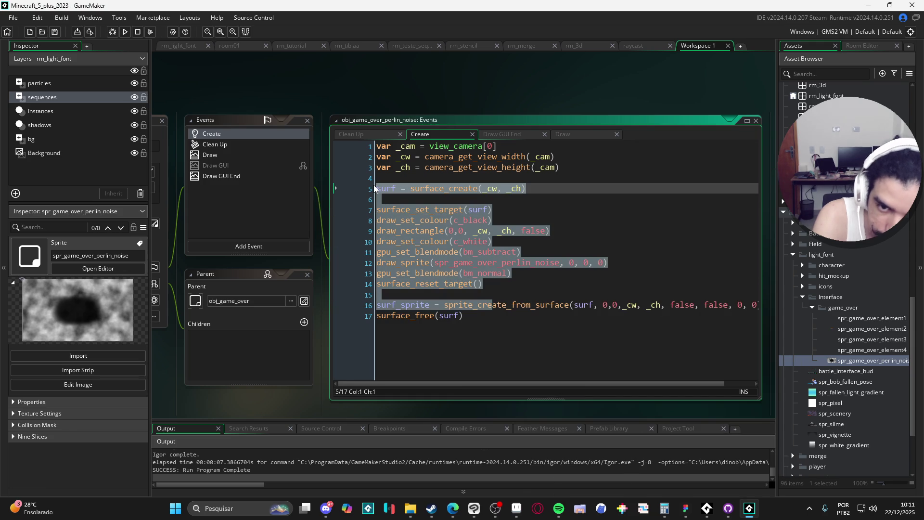
mouse_move(464, 317)
mouse_down()
mouse_move(378, 220)
mouse_move(376, 188)
mouse_up()
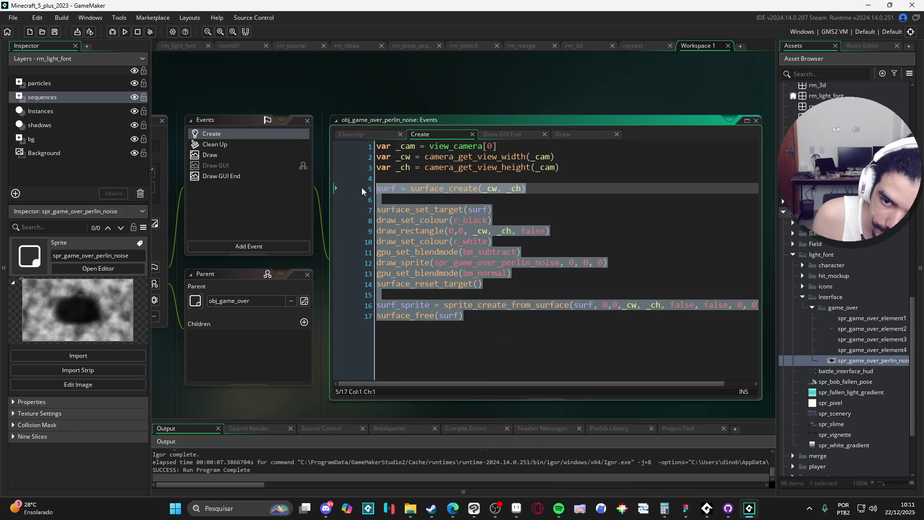
key(ctrl+x)
Run the game, dismiss the surf_sprite error, comment out draw_sprite in Draw GUI End, and run again
click(219, 176)
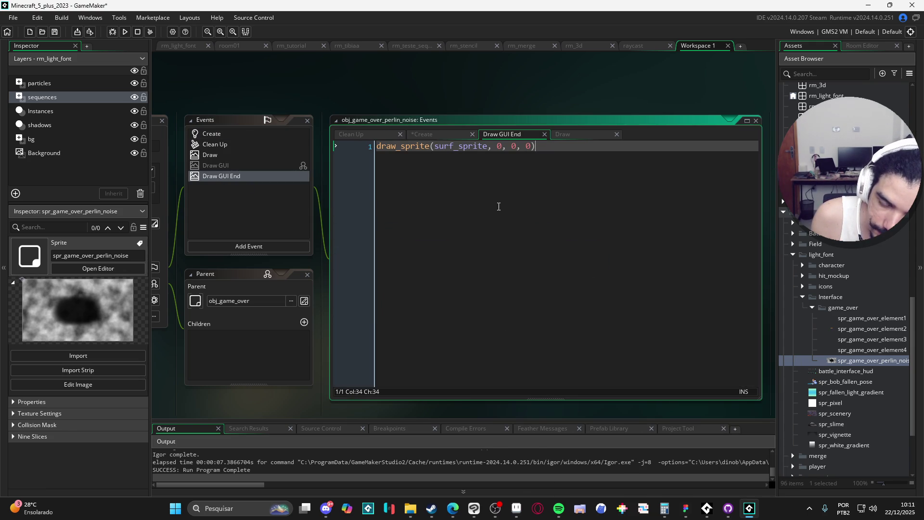
key(F5)
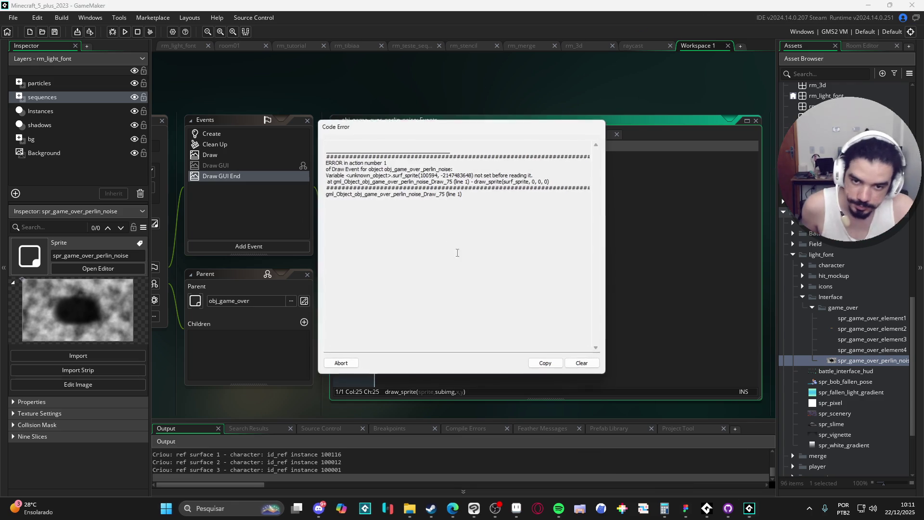
click(346, 363)
key(ctrl+Left)
key(ctrl+Left)
key(ctrl+Left)
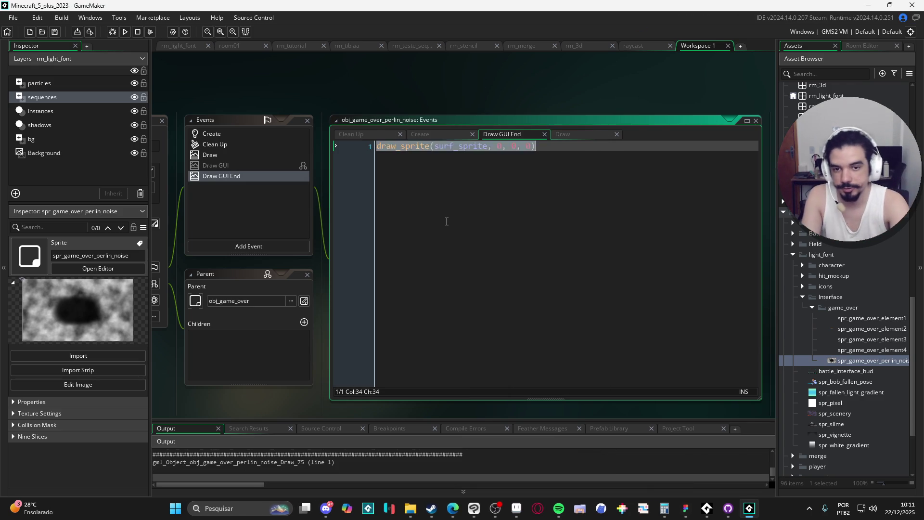
click(484, 198)
key(F5)
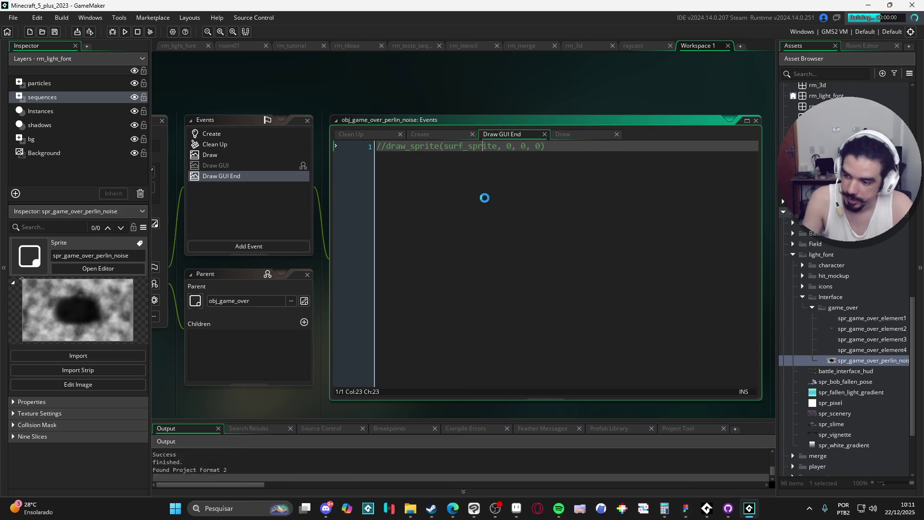
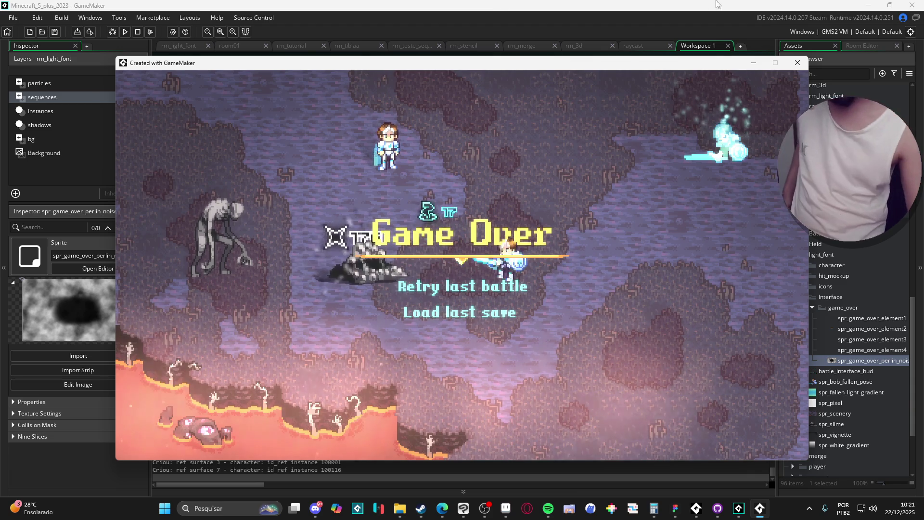
Close the running 'Created with GameMaker' test window to return to the IDE
click(797, 62)
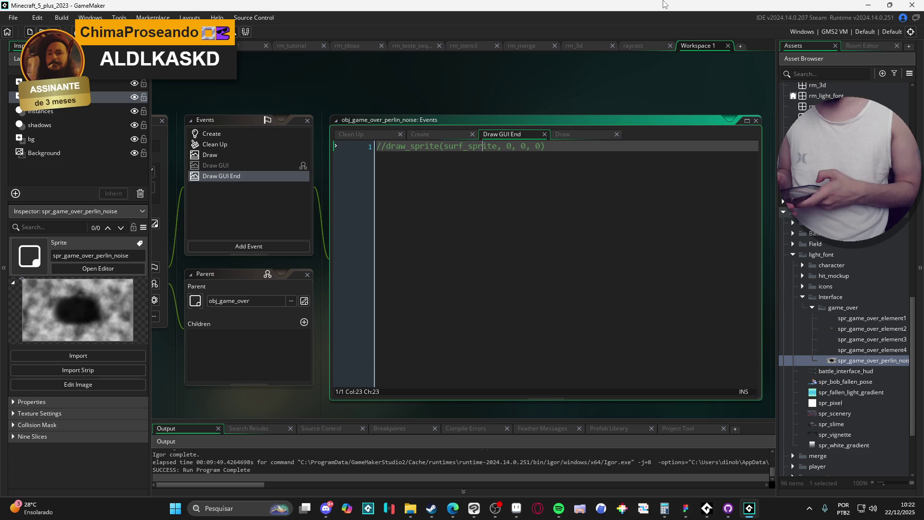
Minimise GameMaker, the Clip Studio Paint drawing and two other windows, then restore GameMaker from the taskbar
click(893, 5)
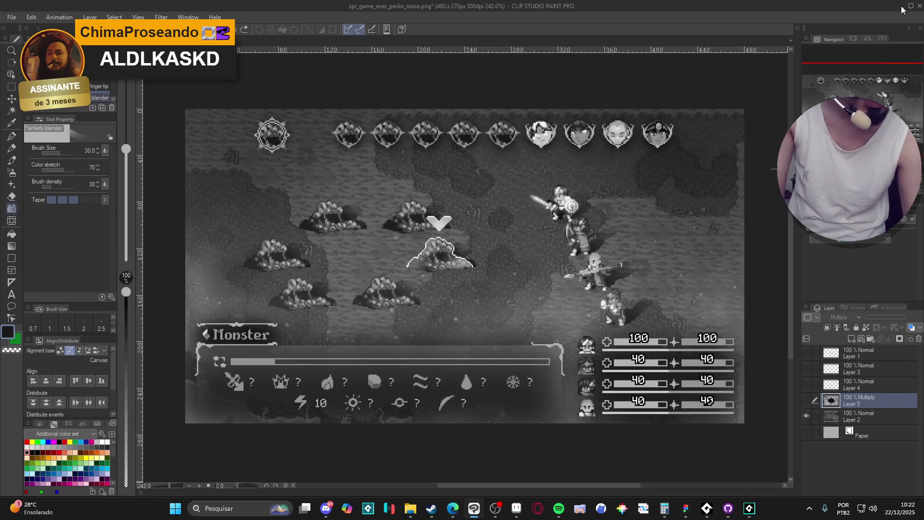
click(902, 6)
click(895, 5)
click(869, 9)
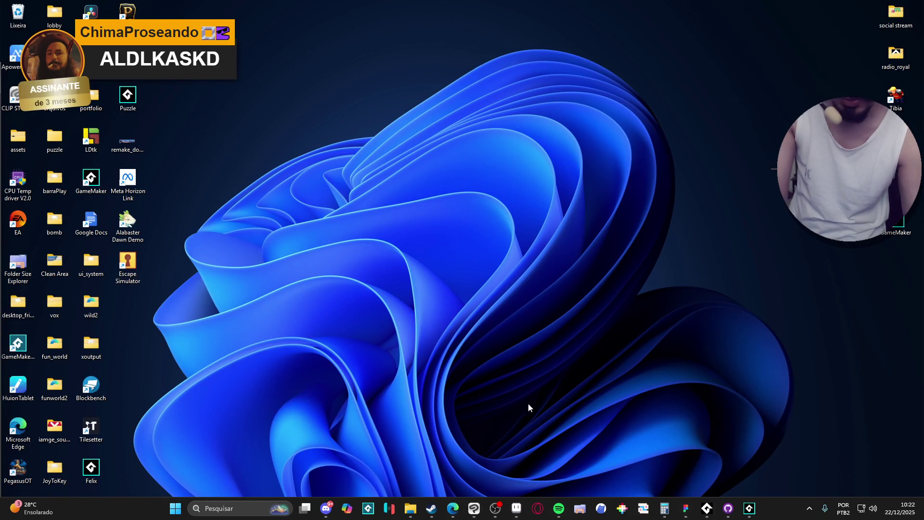
click(749, 509)
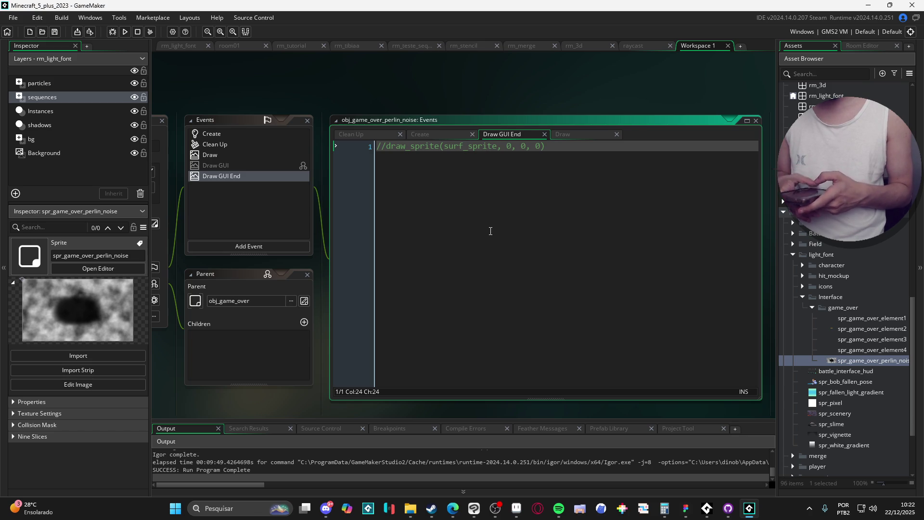
Switch to the Edge browser, later bringing the Steam library to the front
click(453, 509)
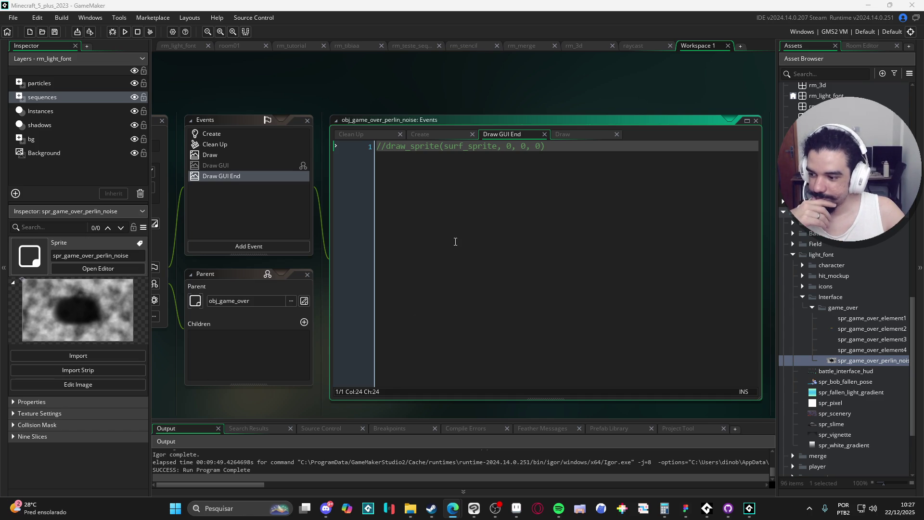
click(431, 508)
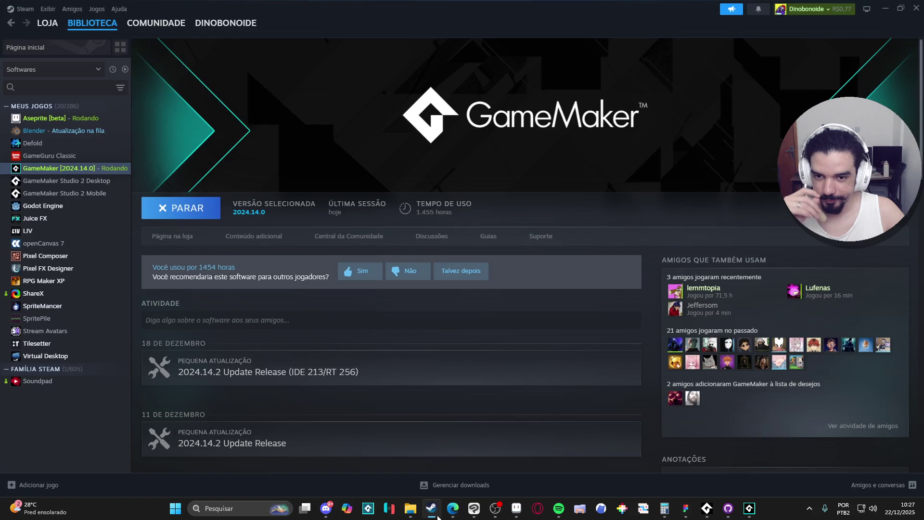
Visit the Steam store, view the account's own profile and its comments, then Alt+Tab to GameMaker
click(46, 22)
mouse_move(94, 30)
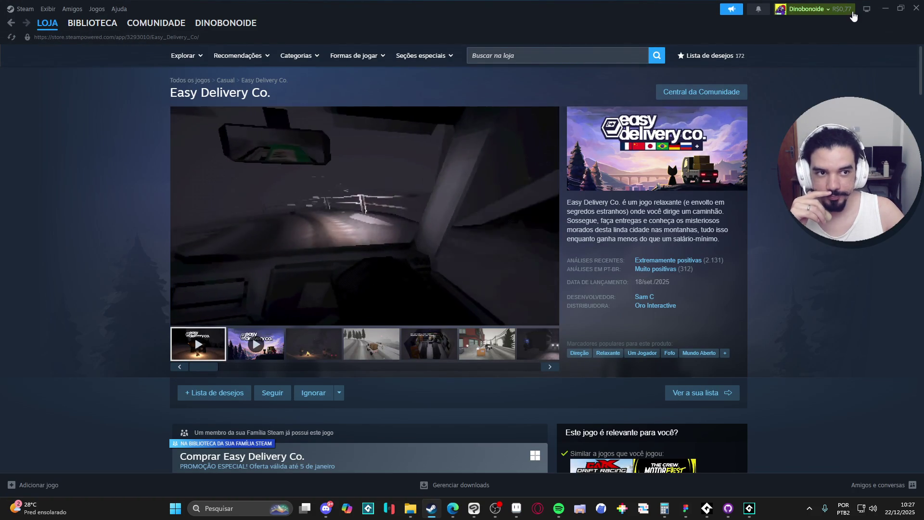
click(852, 11)
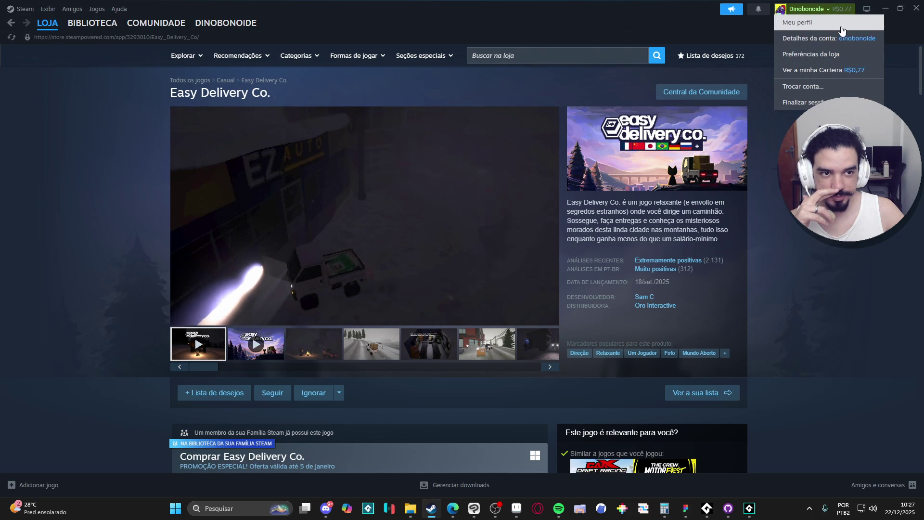
click(797, 22)
scroll(186, 146, down, 3)
scroll(198, 144, up, 3)
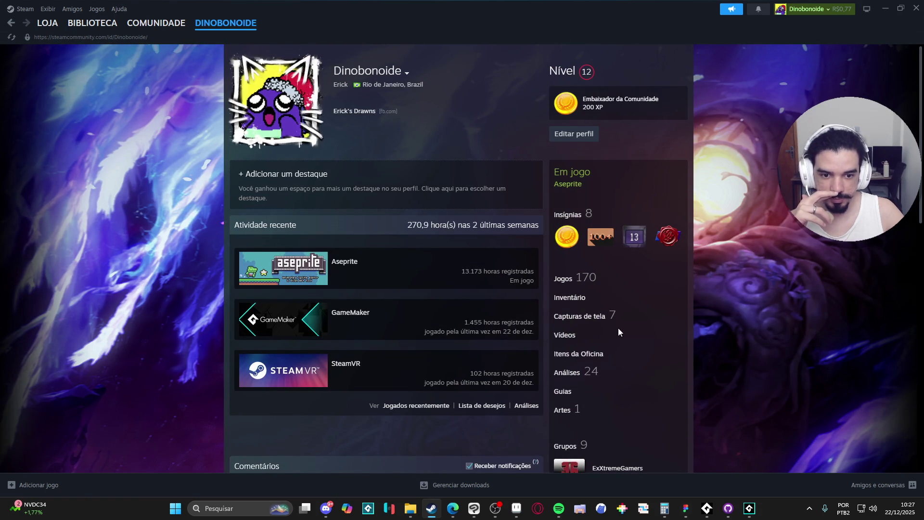
scroll(679, 303, down, 15)
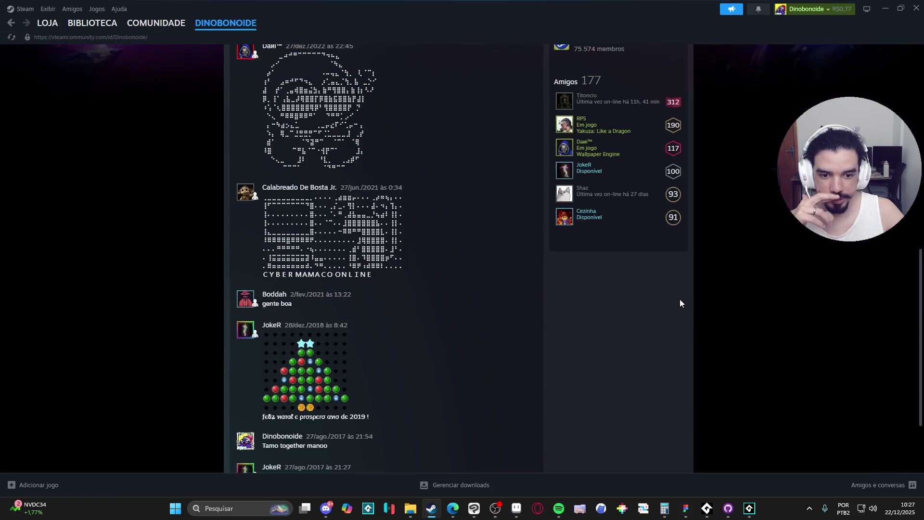
key(alt+Tab)
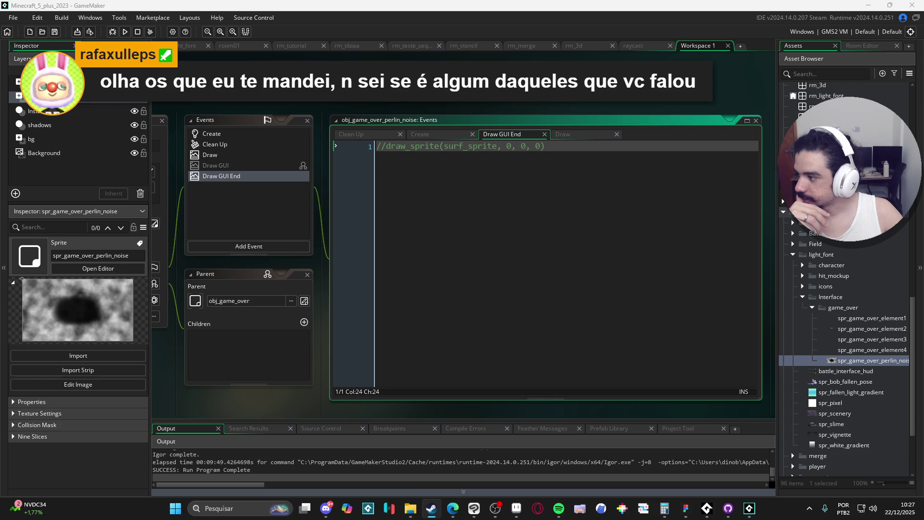
key(alt+Tab)
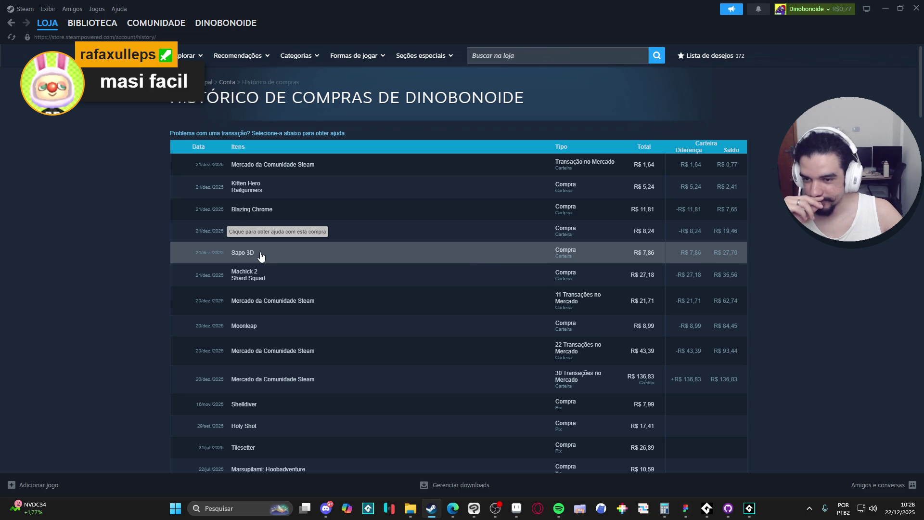
Open the Steam library and toggle its list between recent-activity and alphabetical order
click(92, 22)
click(123, 87)
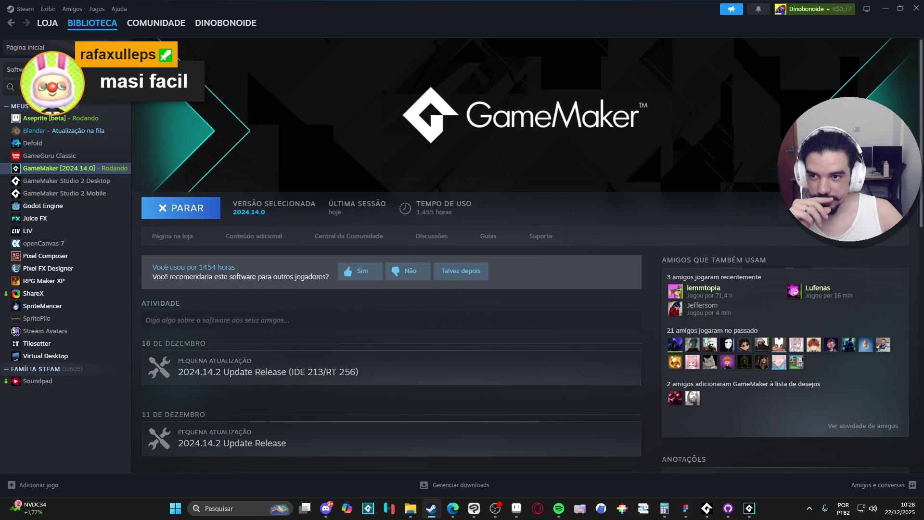
click(110, 69)
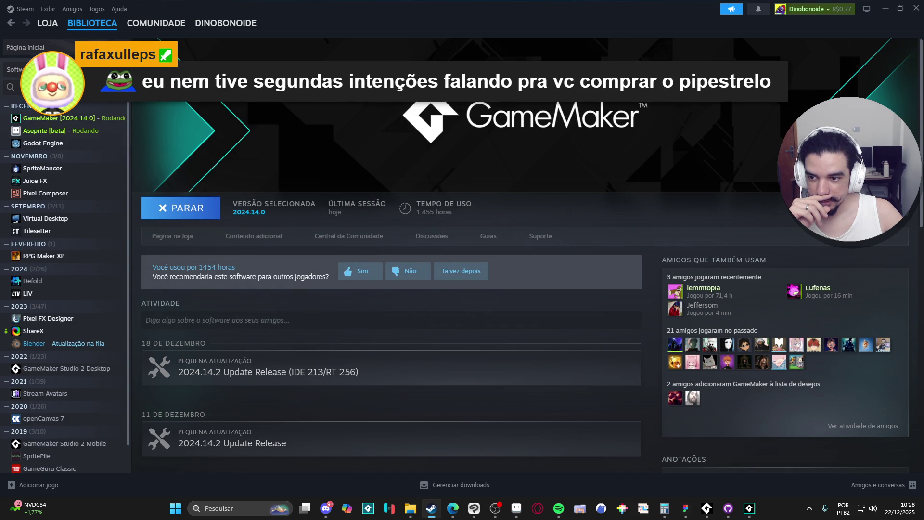
click(111, 70)
Include games in the list, group it by recent activity, and open Kitten Hero then Railgunners
click(15, 69)
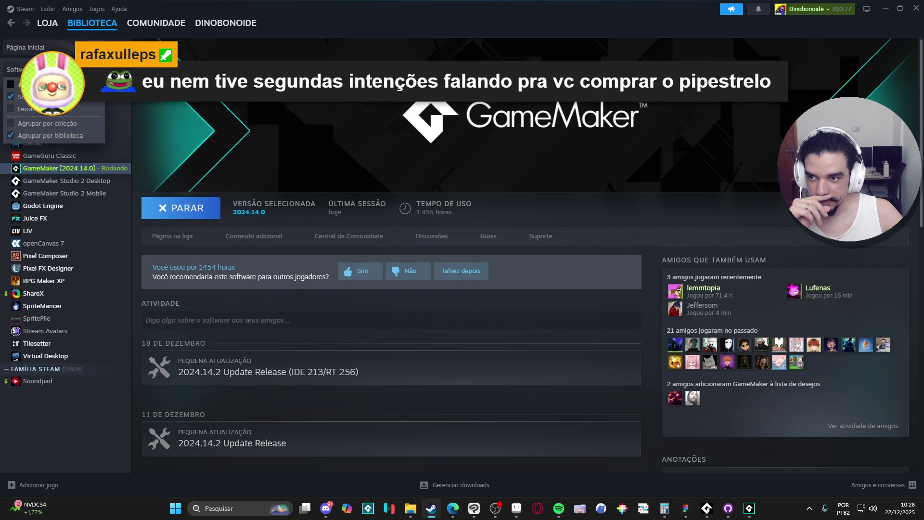
click(10, 84)
click(110, 69)
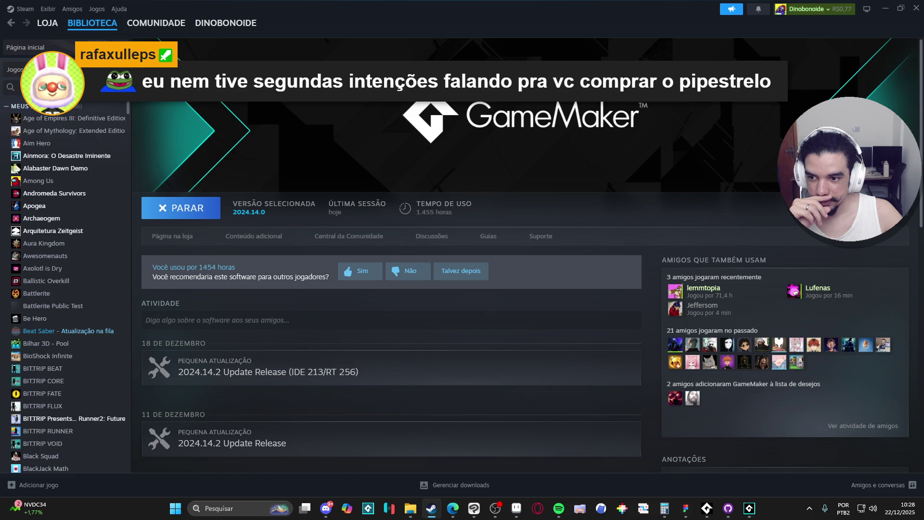
click(110, 69)
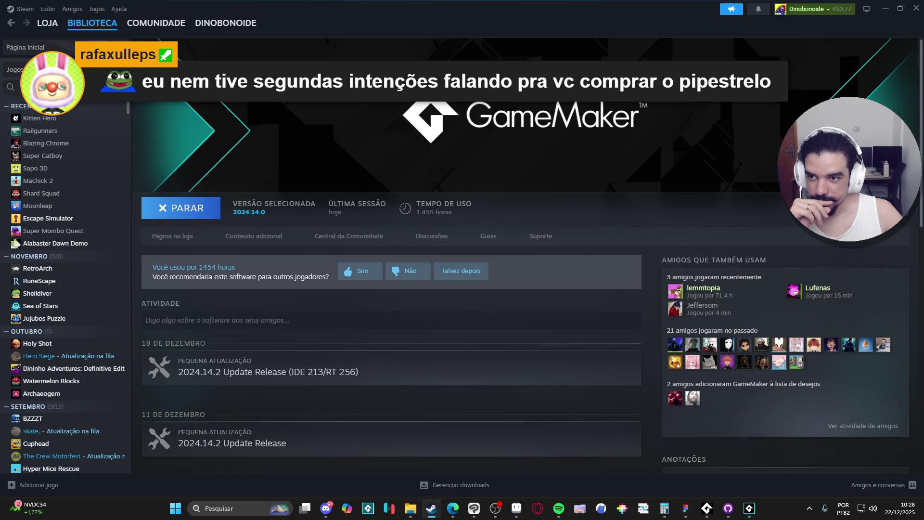
click(40, 118)
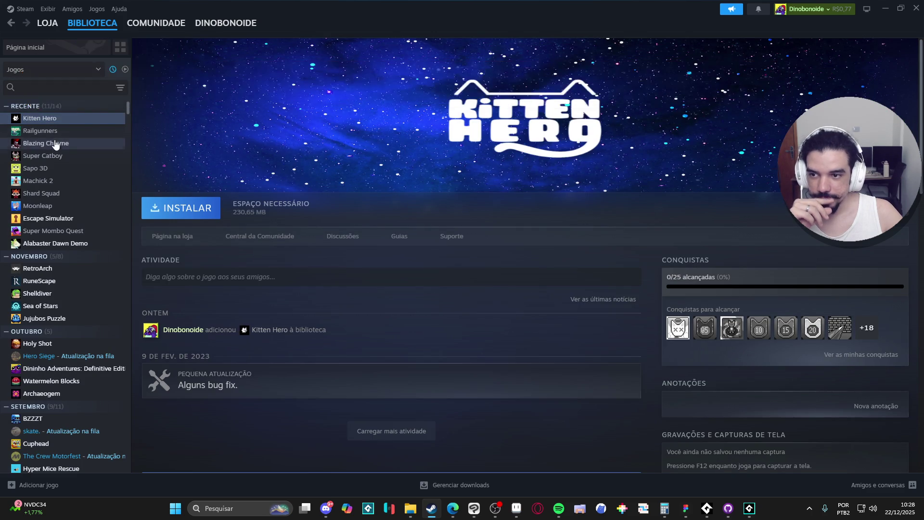
click(54, 131)
Browse the Blazing Chrome, Super Catboy, Sapo 3D, Machick 2, Shard Squad and Moonleap pages, then minimise Steam
click(94, 144)
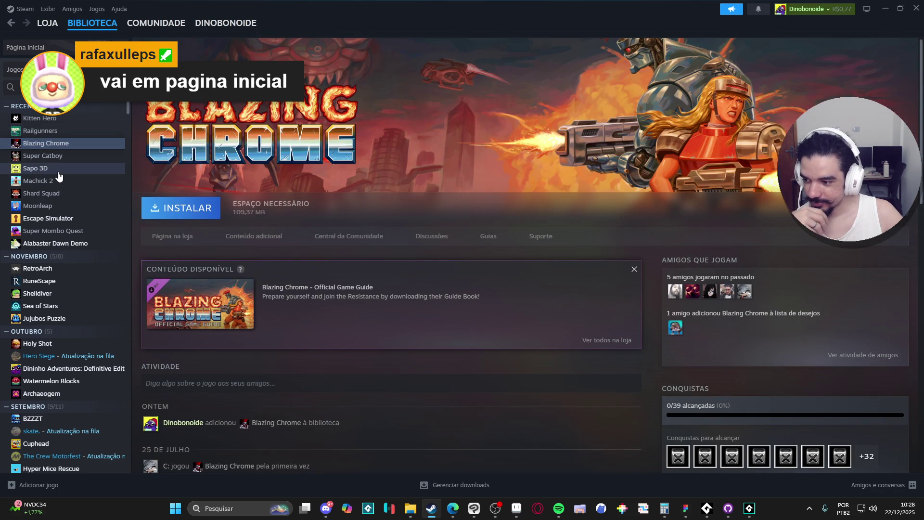
click(76, 156)
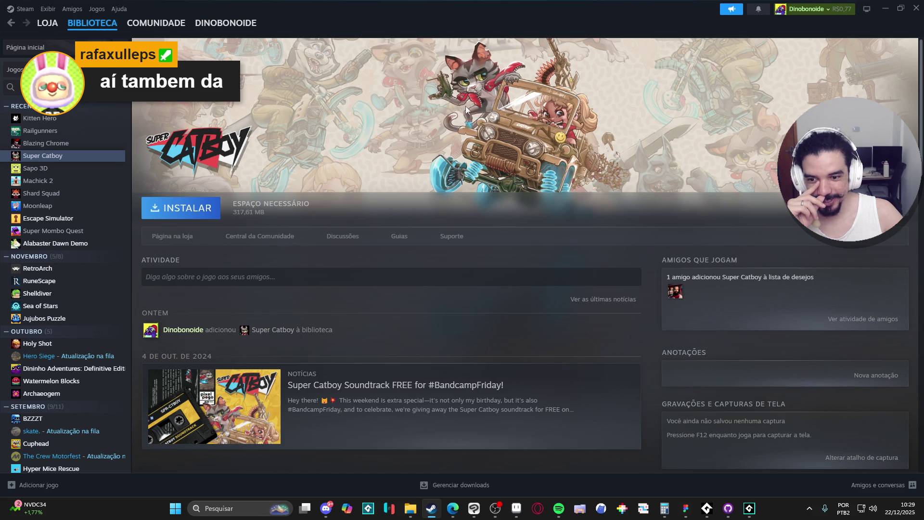
key(Down)
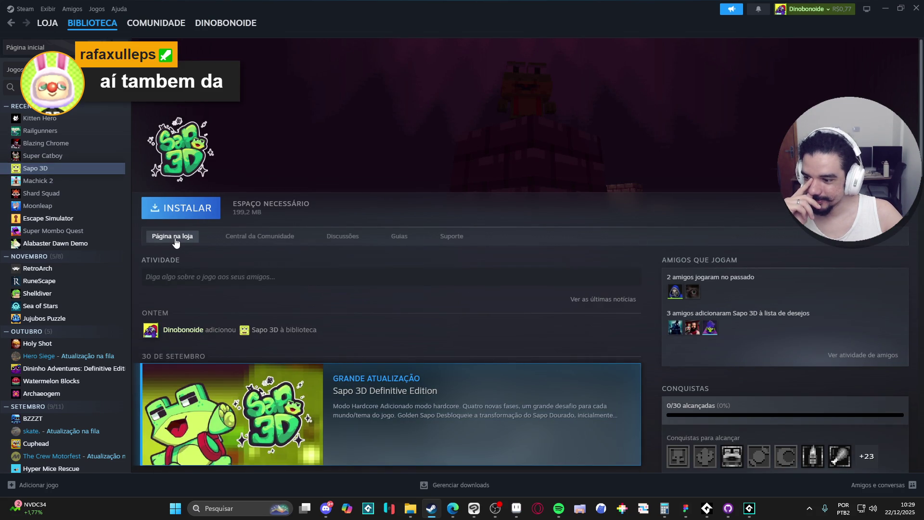
click(48, 185)
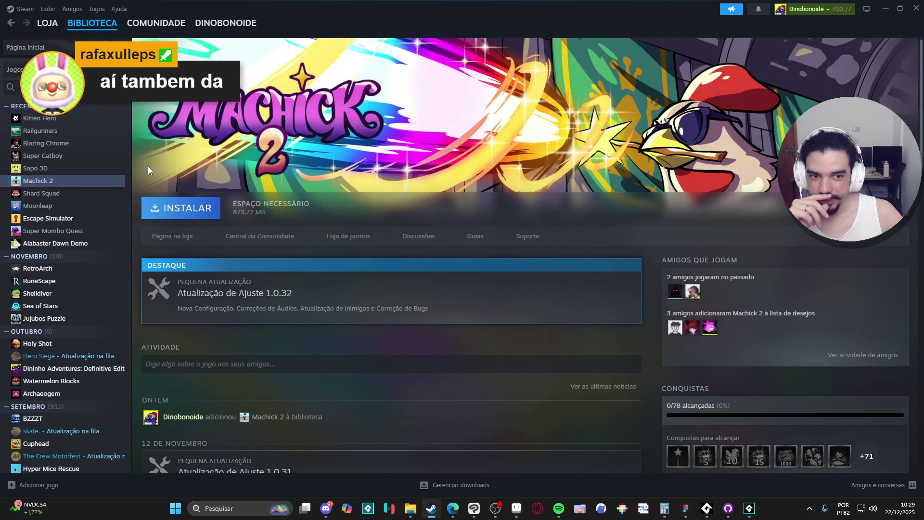
click(56, 195)
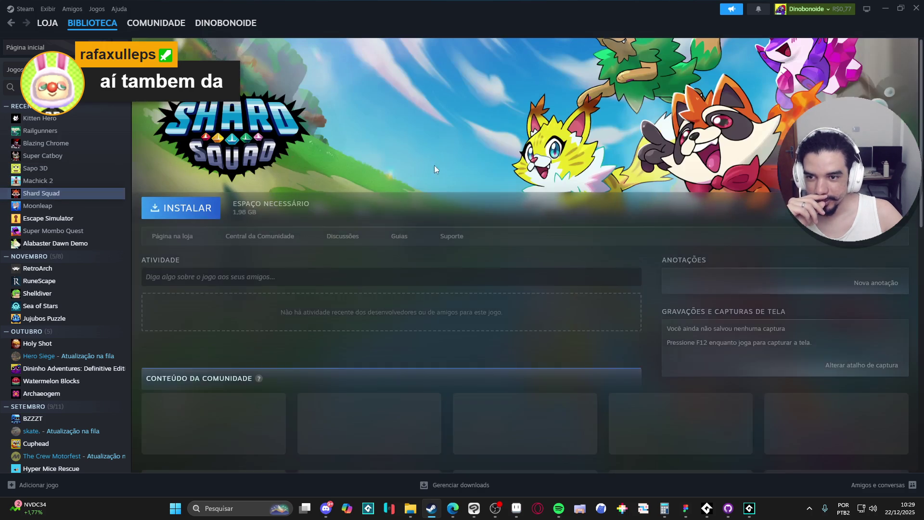
click(94, 206)
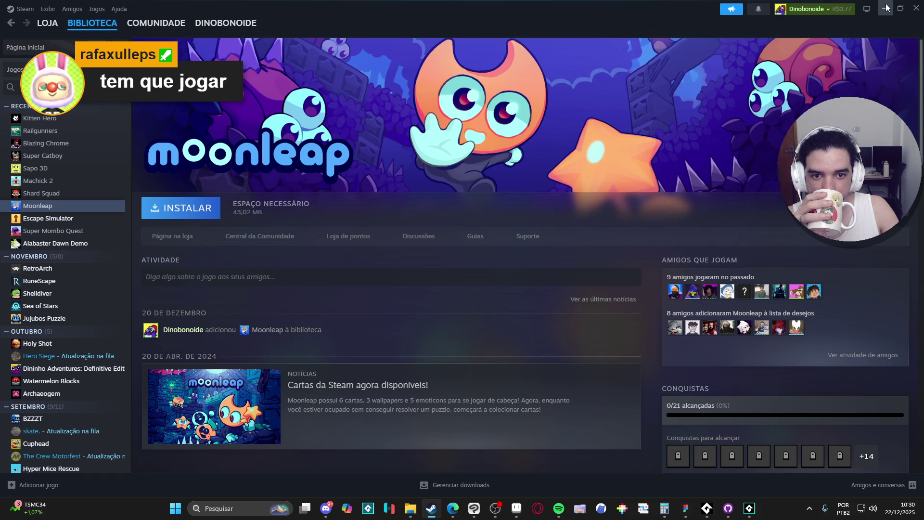
click(886, 8)
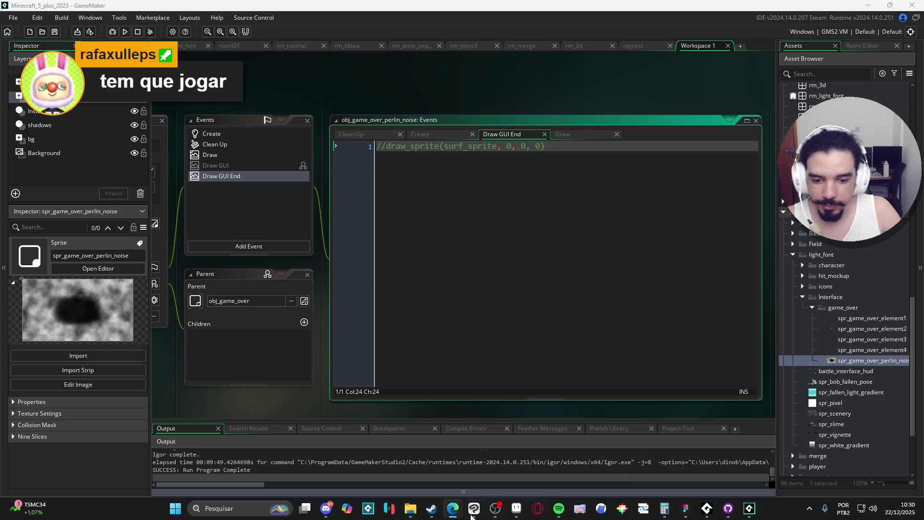
click(431, 508)
mouse_move(128, 29)
click(51, 26)
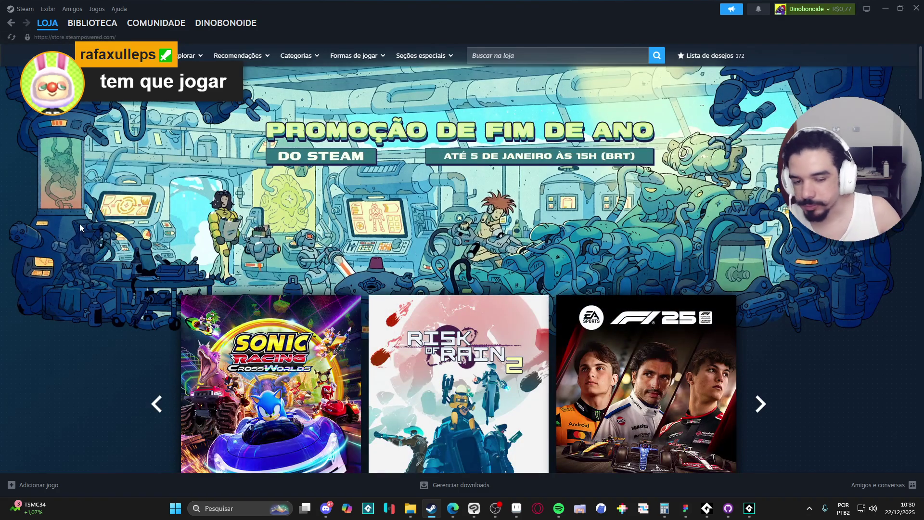
scroll(80, 221, down, 8)
scroll(68, 207, down, 5)
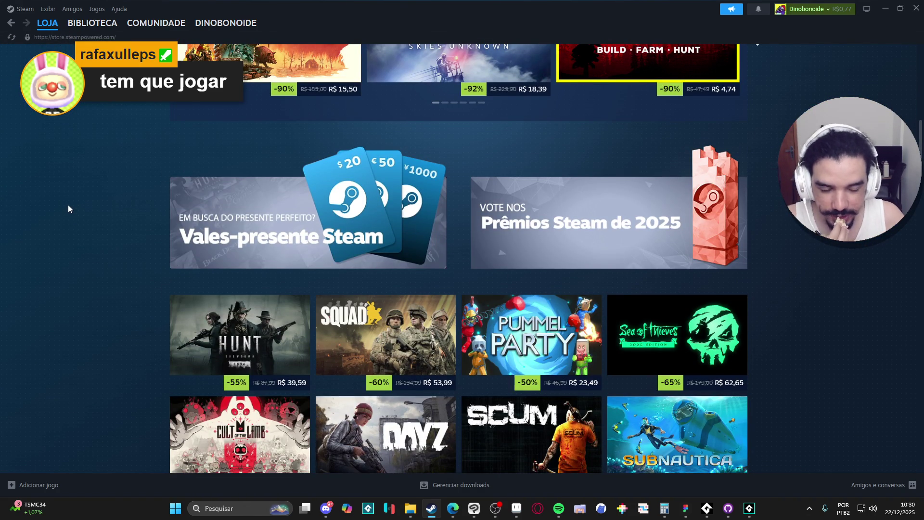
click(495, 509)
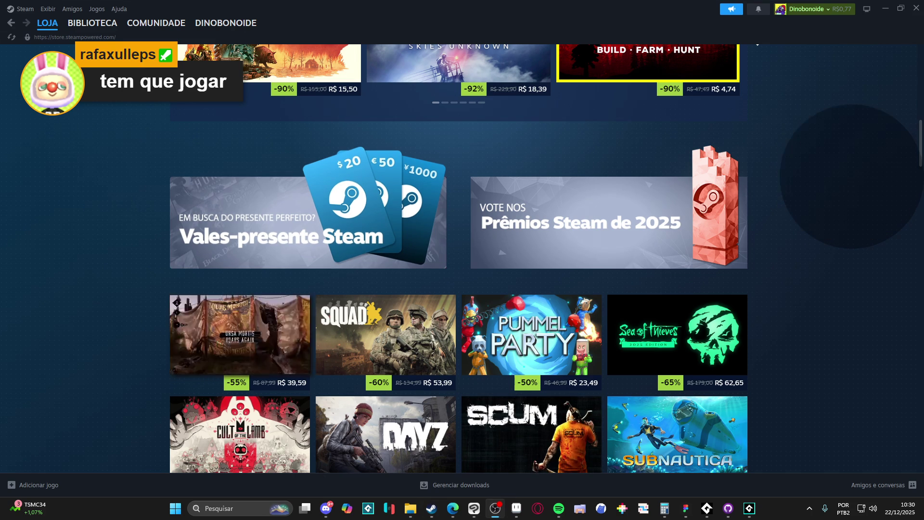
key(alt+Tab)
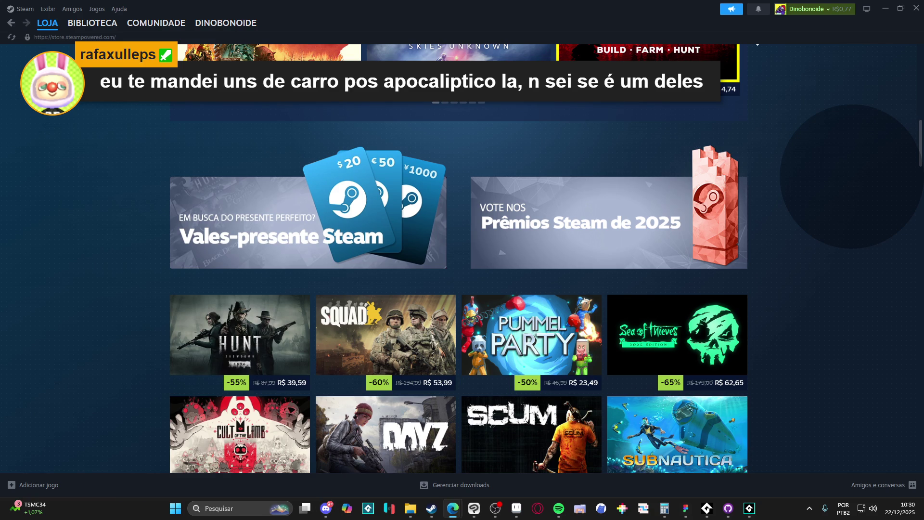
In Edge, view Truckful's forest, Mick, truck-in-forest and farm-with-sheep screenshots
click(453, 509)
click(370, 414)
click(416, 413)
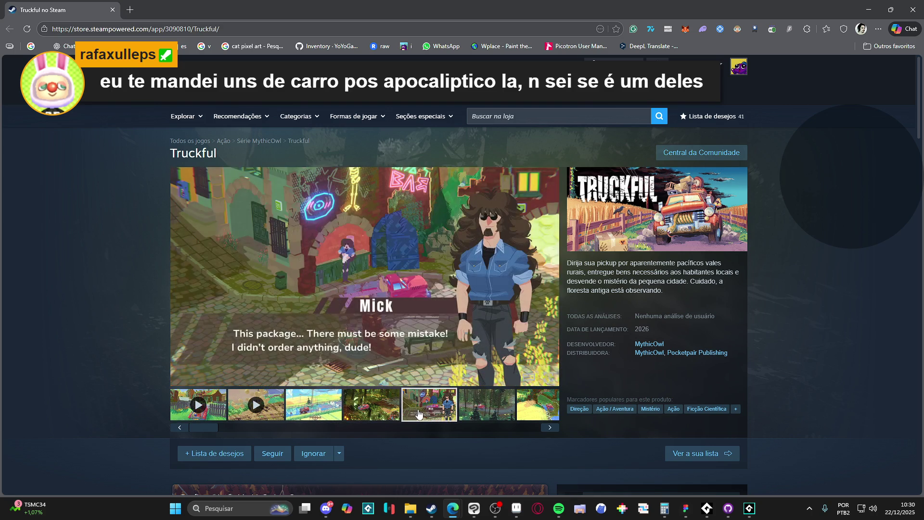
click(482, 407)
click(337, 417)
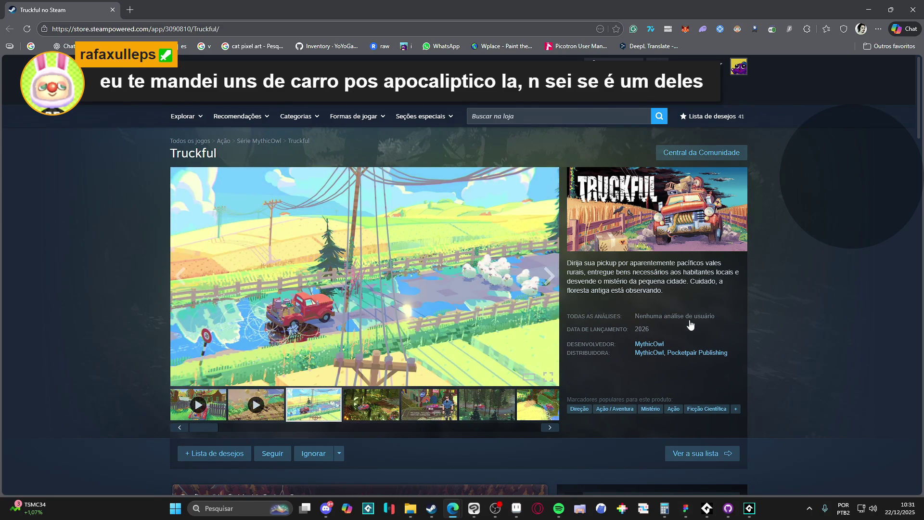
Scroll the store page, stop the trailer, and view the green, fourth and garage-truck screenshots
scroll(397, 354, down, 10)
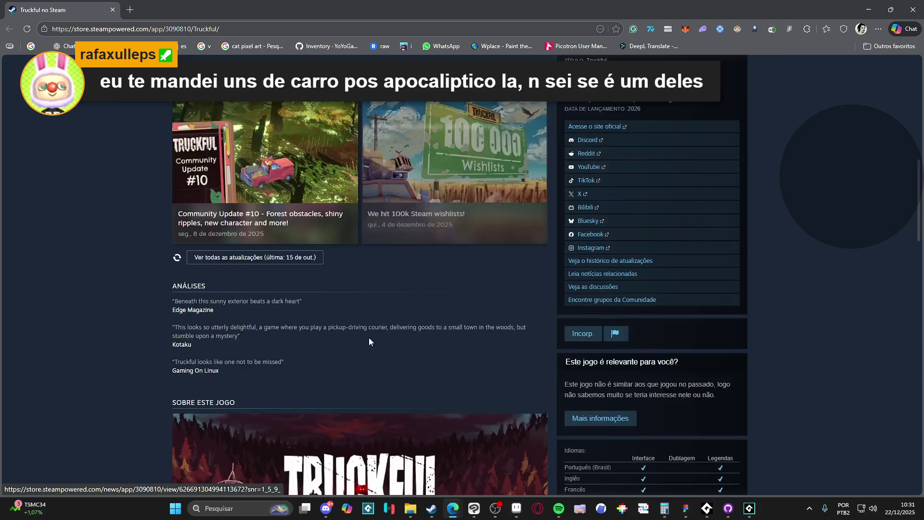
scroll(370, 342, up, 10)
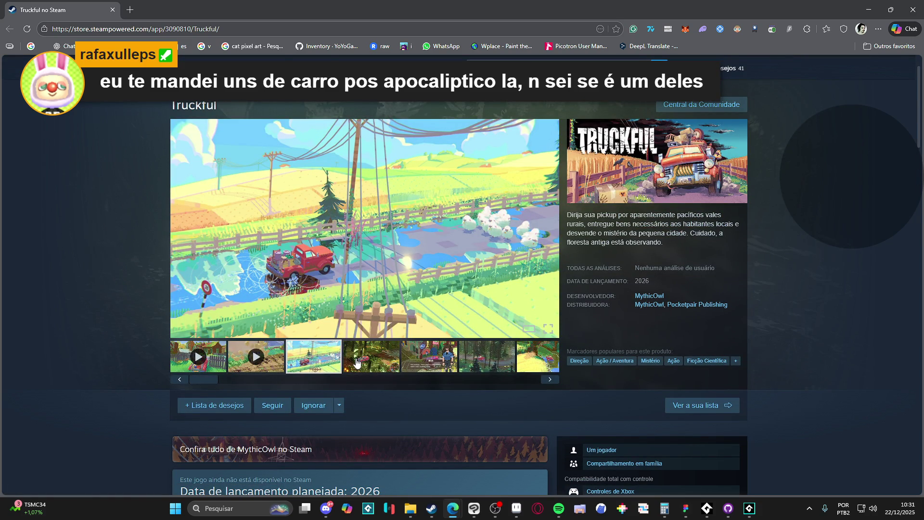
scroll(346, 380, down, 15)
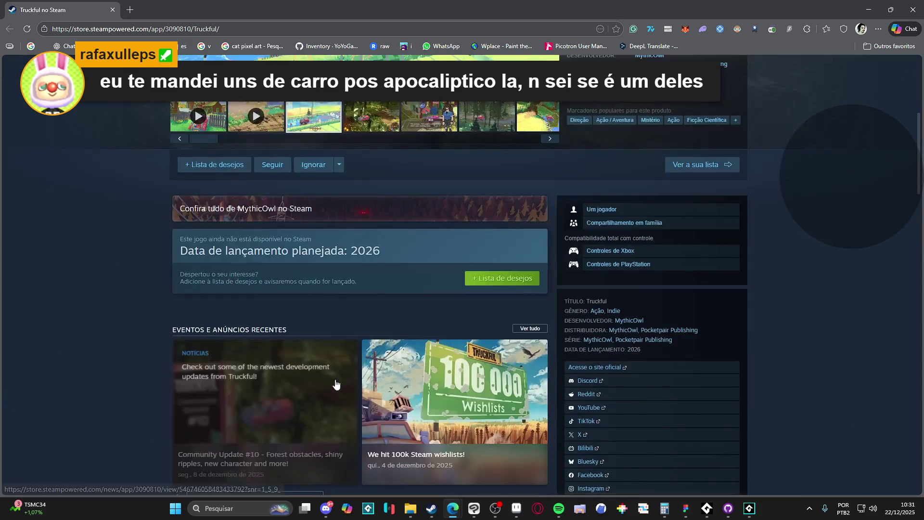
scroll(202, 308, down, 6)
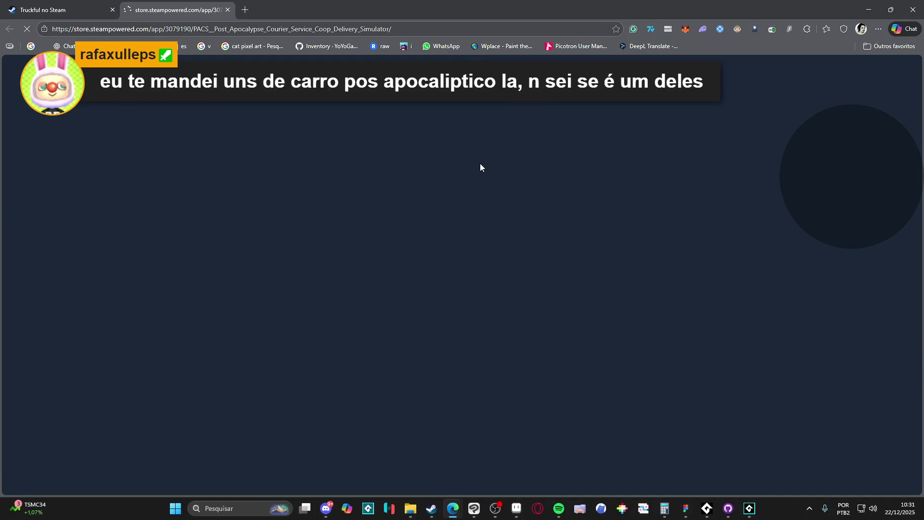
scroll(547, 273, down, 3)
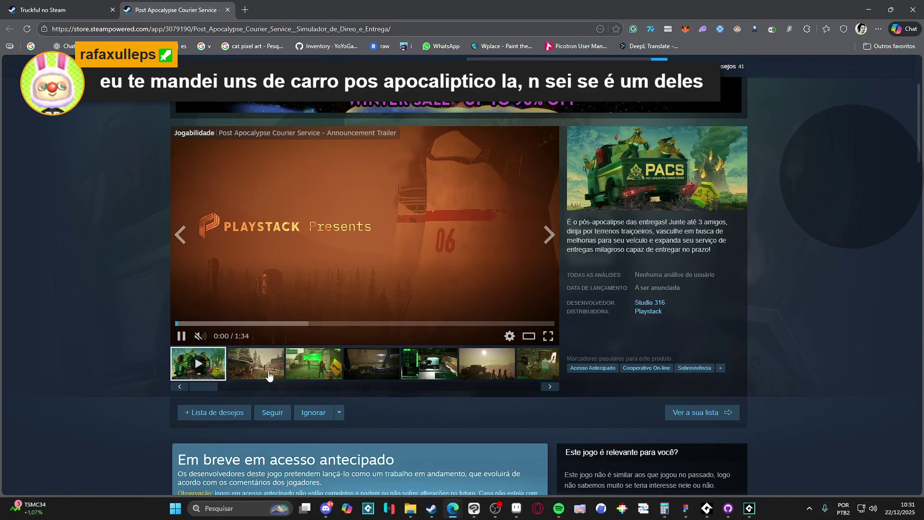
click(255, 363)
click(313, 363)
click(372, 366)
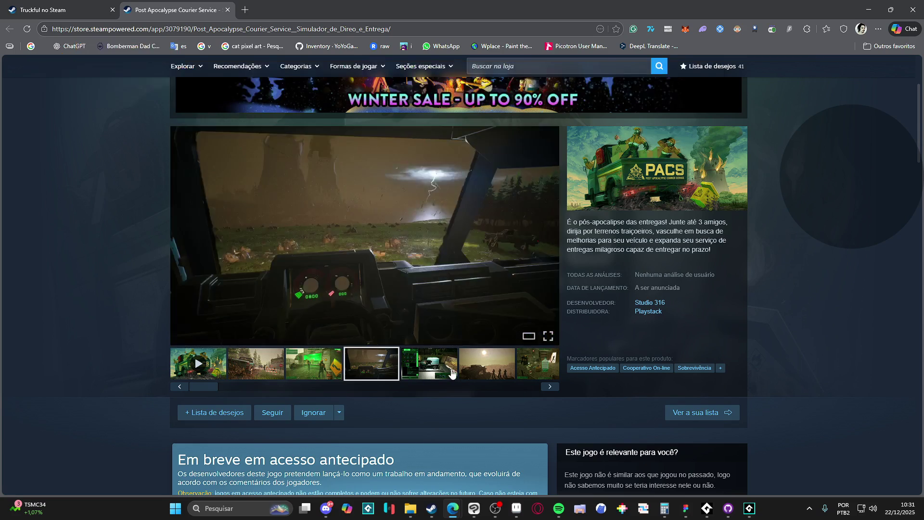
click(434, 368)
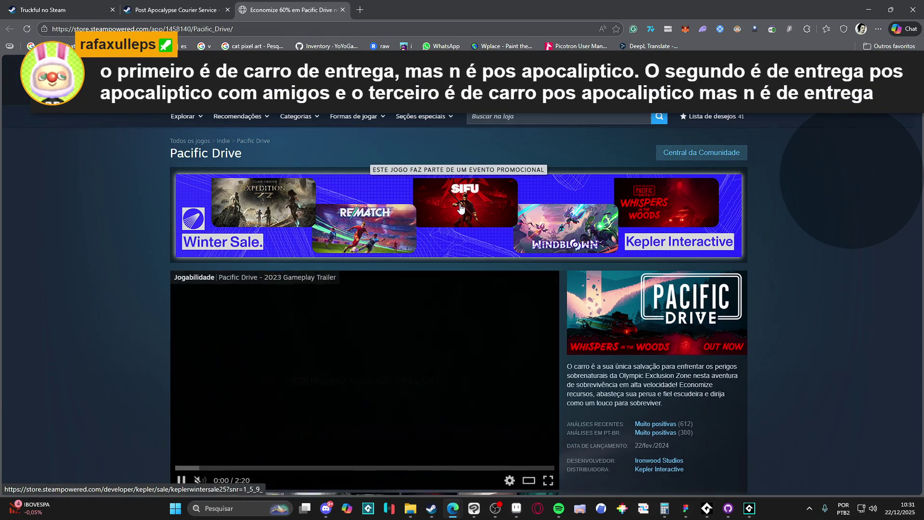
View the third, dashboard and sixth Pacific Drive screenshots
scroll(444, 218, down, 3)
click(319, 323)
click(354, 321)
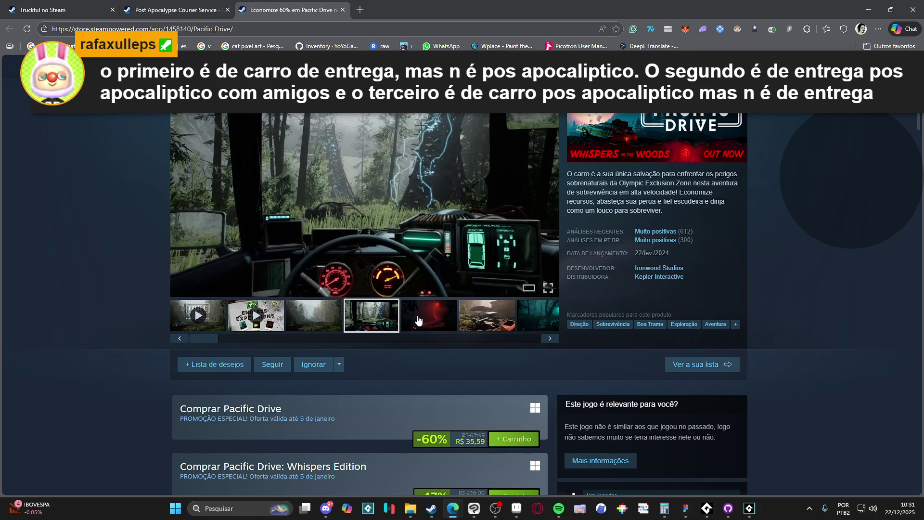
click(483, 331)
Browse Post Apocalypse Courier Service's sunset, water-jug, purple-truck and green-lit screenshots, then close its tab
click(198, 5)
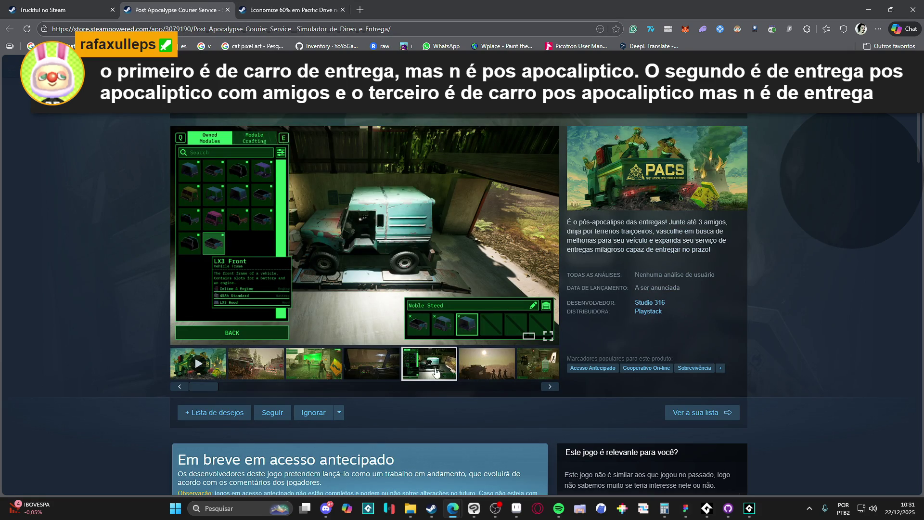
click(460, 367)
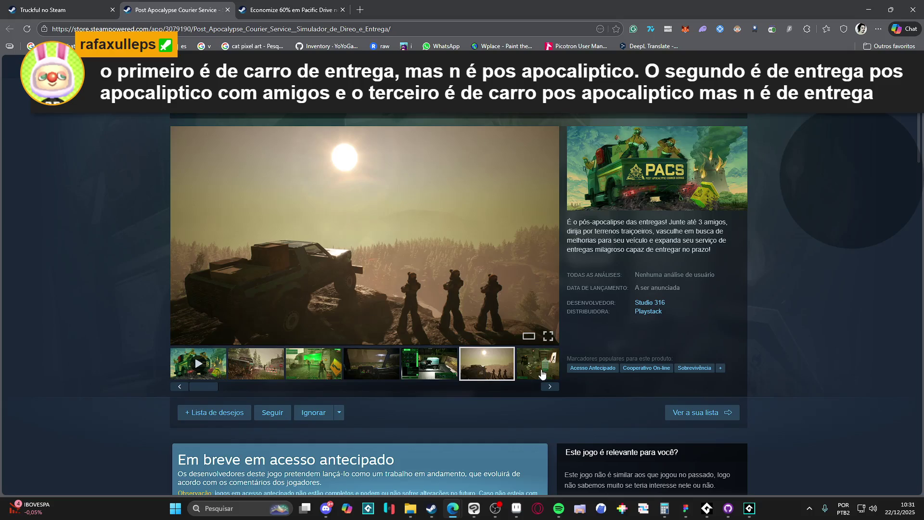
click(541, 373)
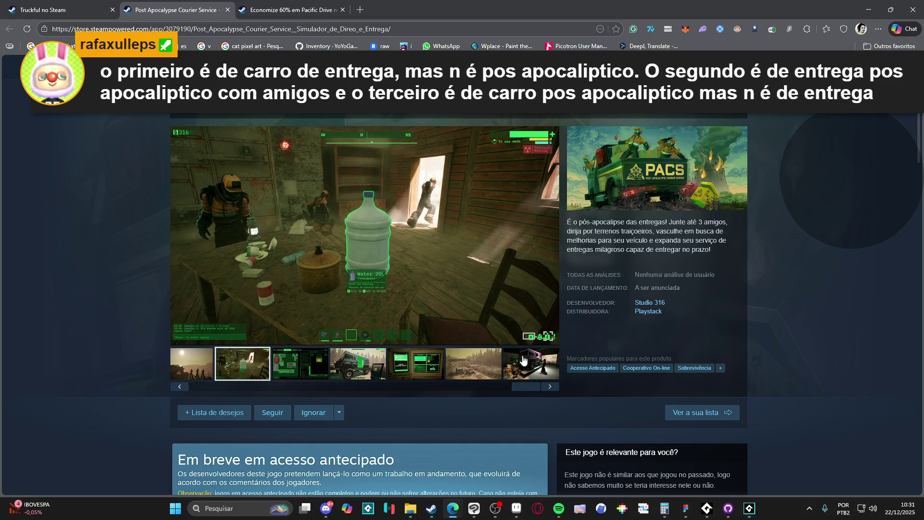
click(528, 358)
drag(524, 390, 368, 385)
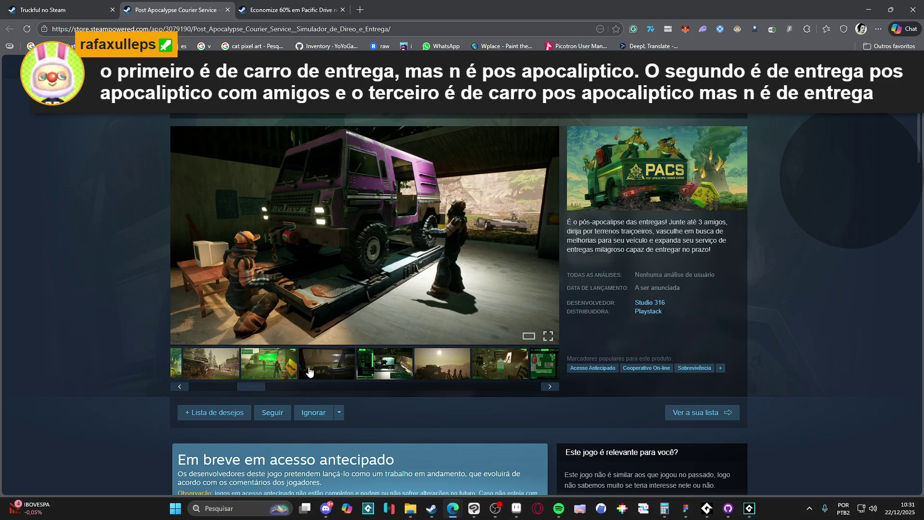
click(277, 364)
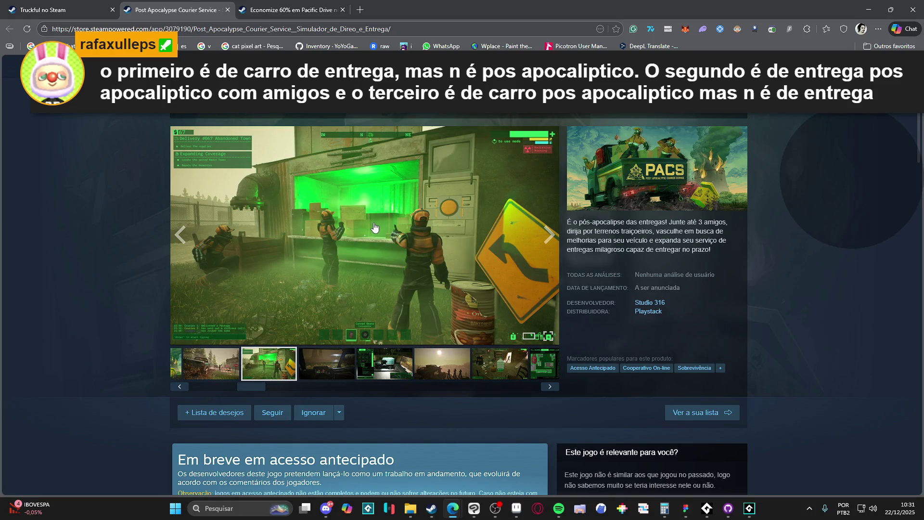
click(228, 10)
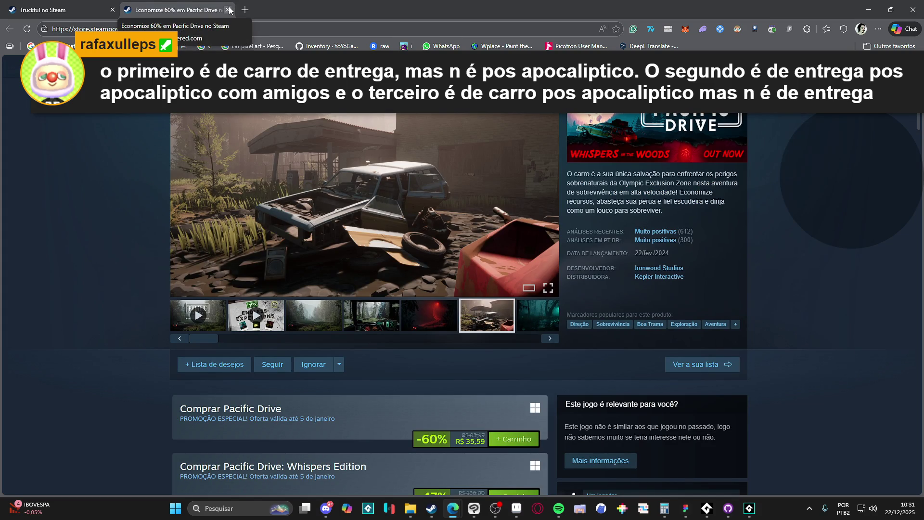
Browse Pacific Drive's dashboard screenshot and gallery videos, then close its tab
click(392, 316)
click(480, 324)
click(482, 325)
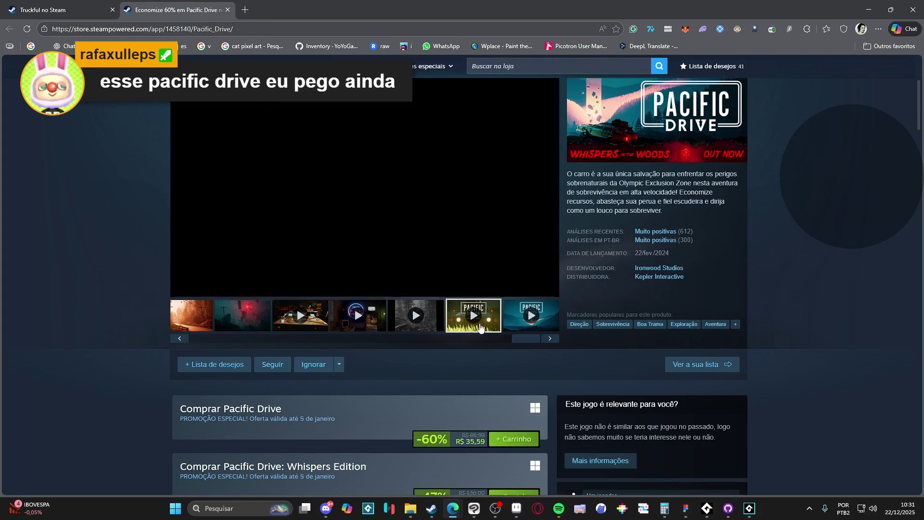
click(358, 315)
click(300, 315)
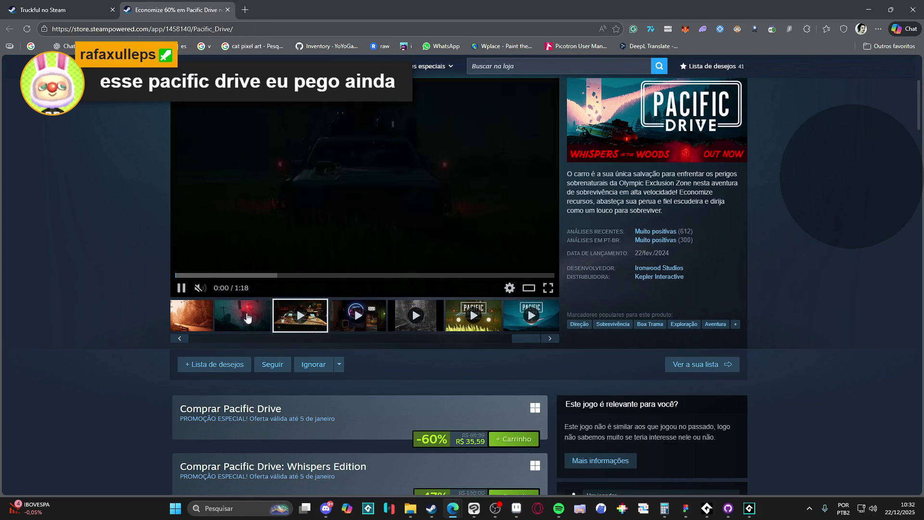
click(247, 317)
click(225, 7)
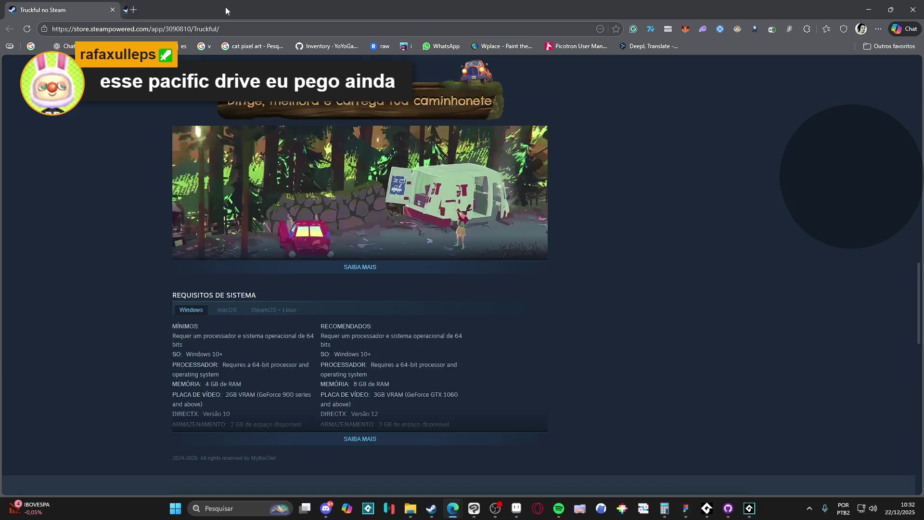
Scroll back up Truckful's page and show its forest screenshot
scroll(516, 236, up, 15)
scroll(518, 223, up, 3)
click(369, 407)
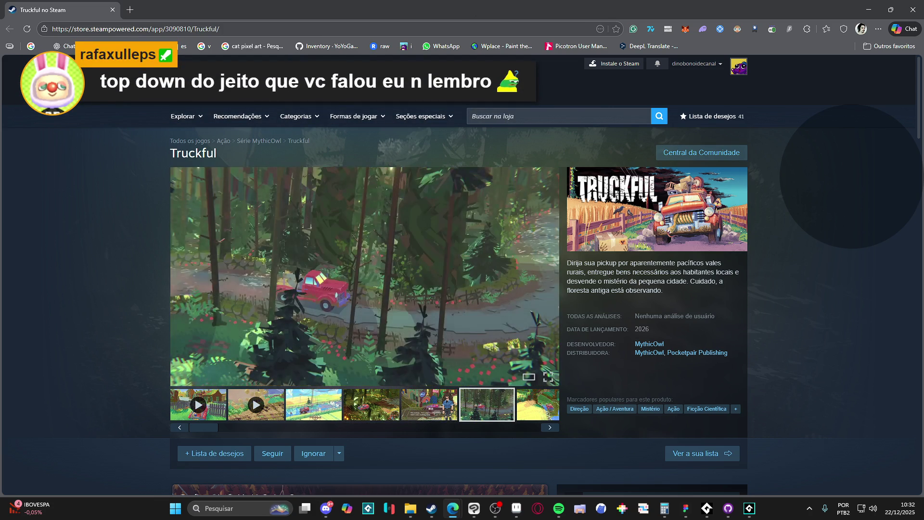
Add Truckful to the wishlist, then open a screenshot in the full-size gallery viewer
mouse_move(380, 80)
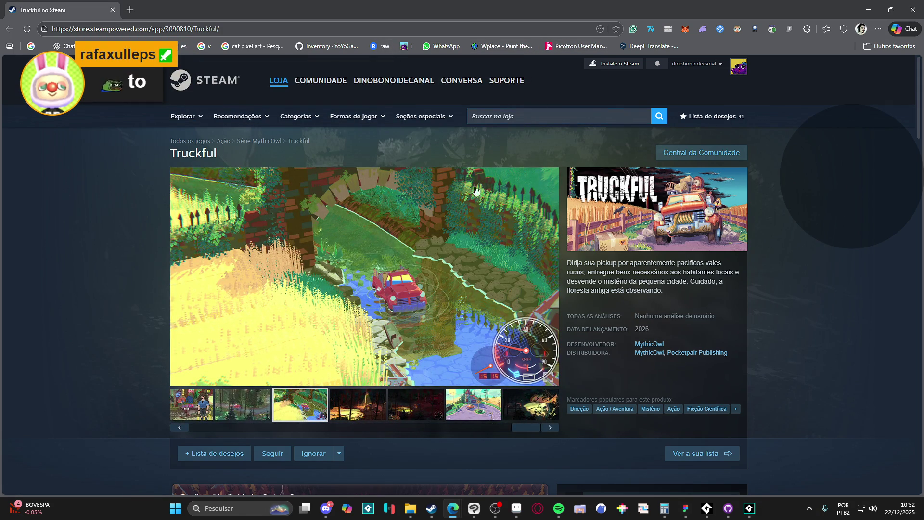
scroll(428, 264, down, 15)
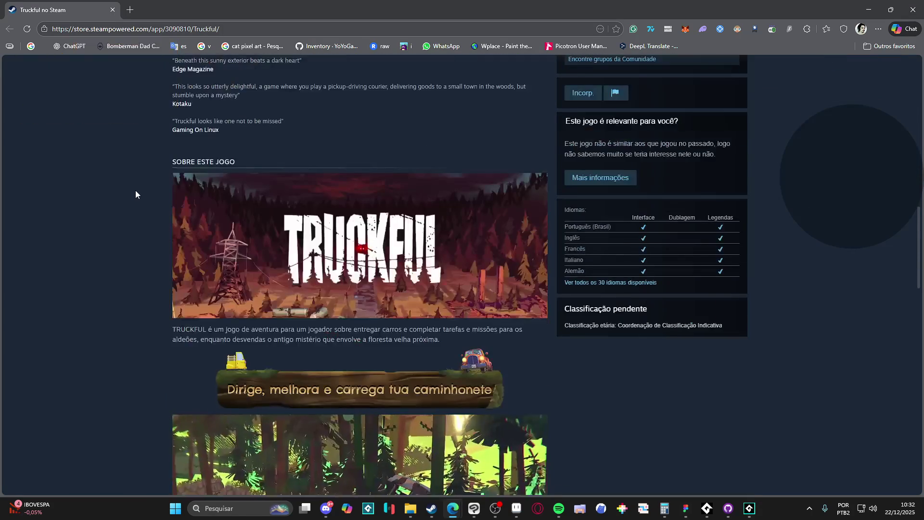
scroll(138, 188, down, 4)
scroll(142, 189, up, 5)
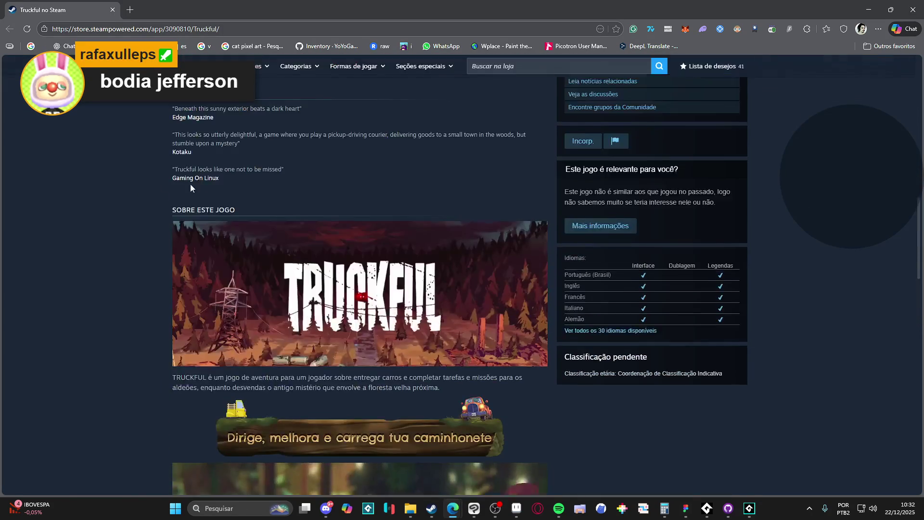
scroll(165, 186, up, 12)
scroll(225, 318, down, 4)
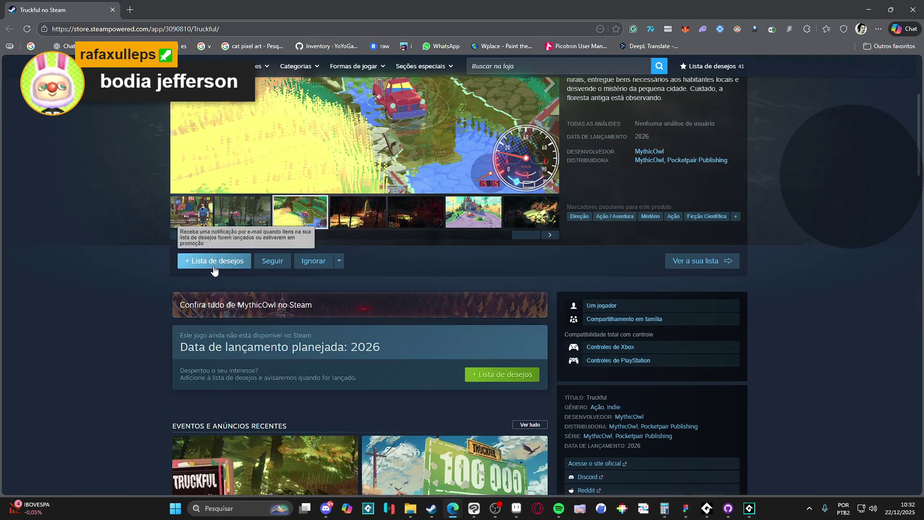
click(214, 271)
scroll(663, 276, up, 4)
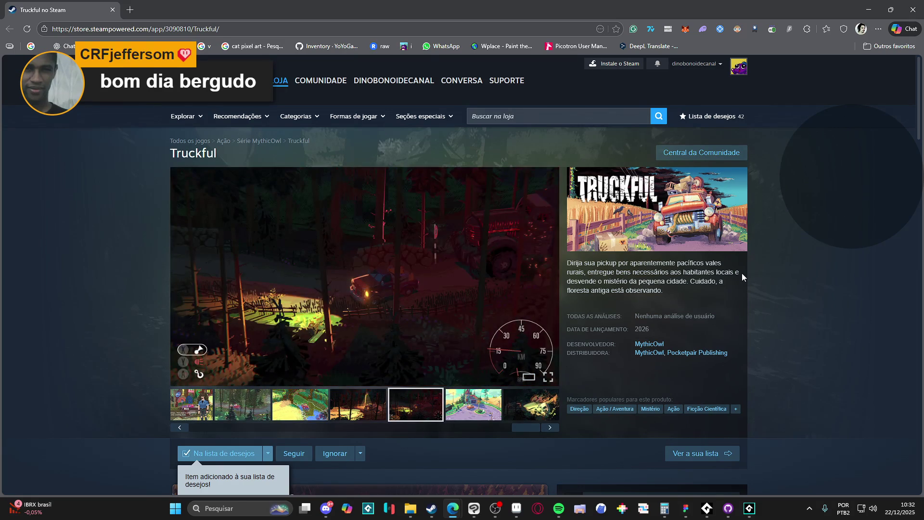
click(291, 333)
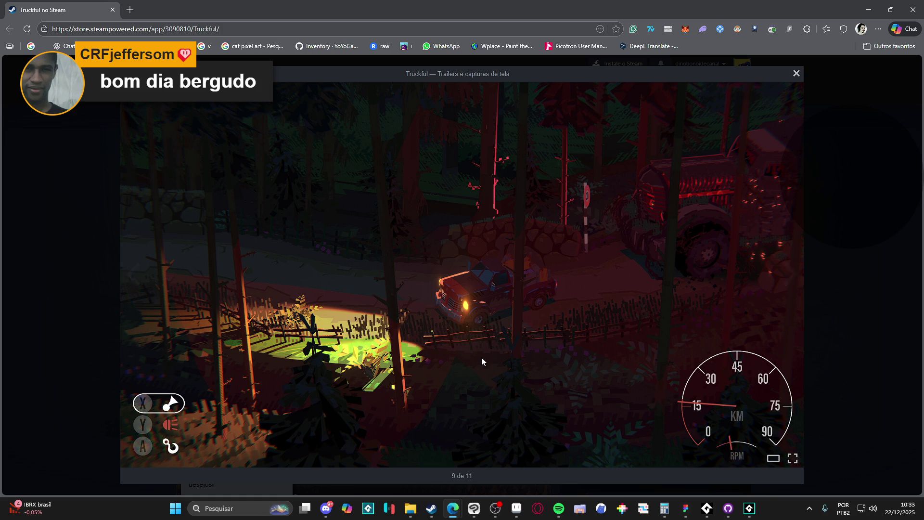
click(793, 276)
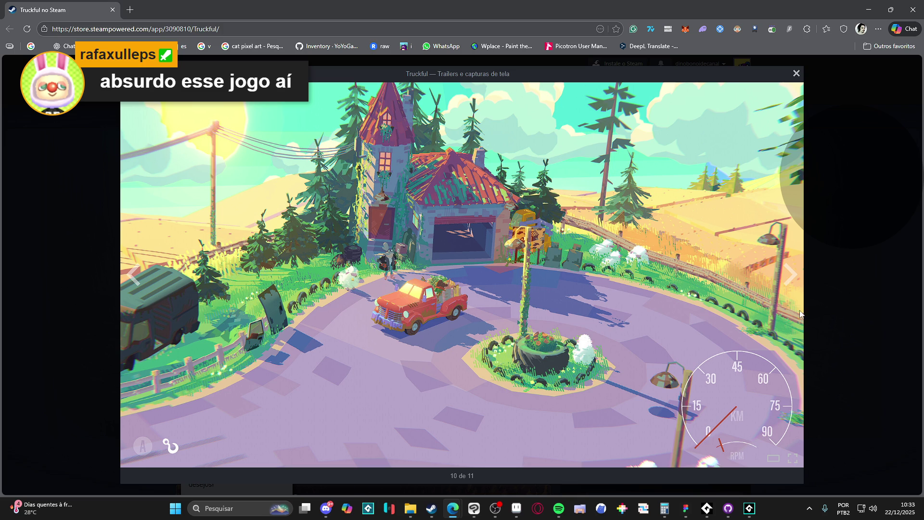
click(793, 271)
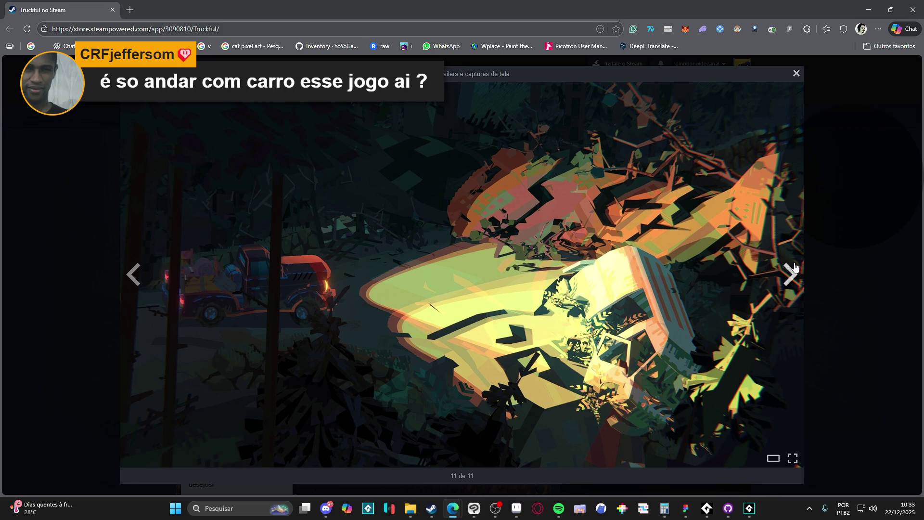
click(794, 267)
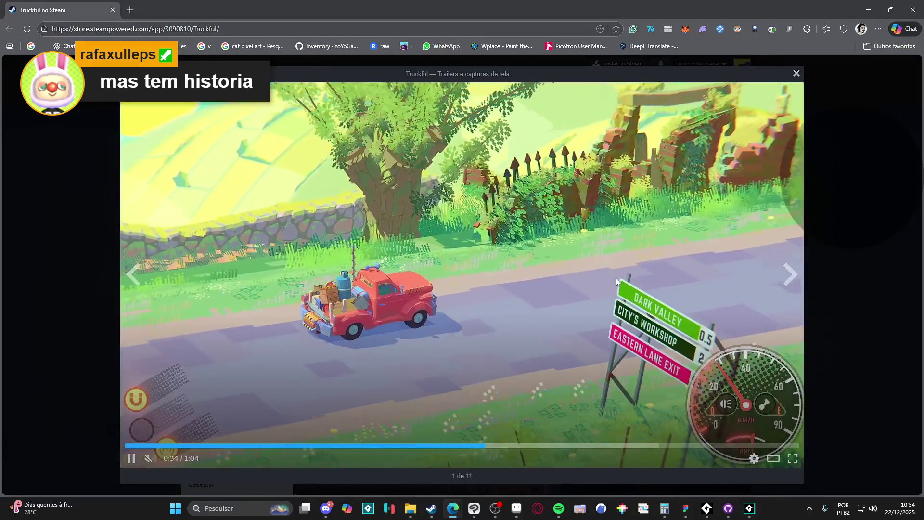
click(618, 282)
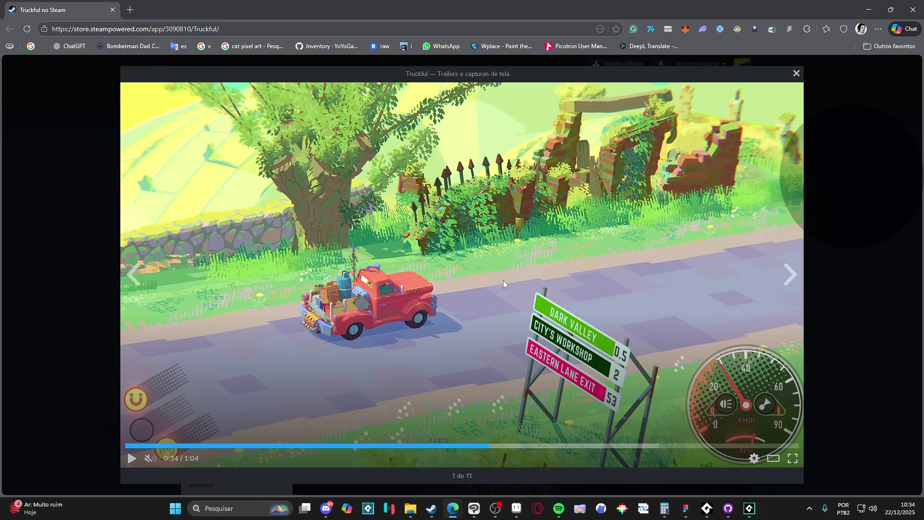
click(608, 253)
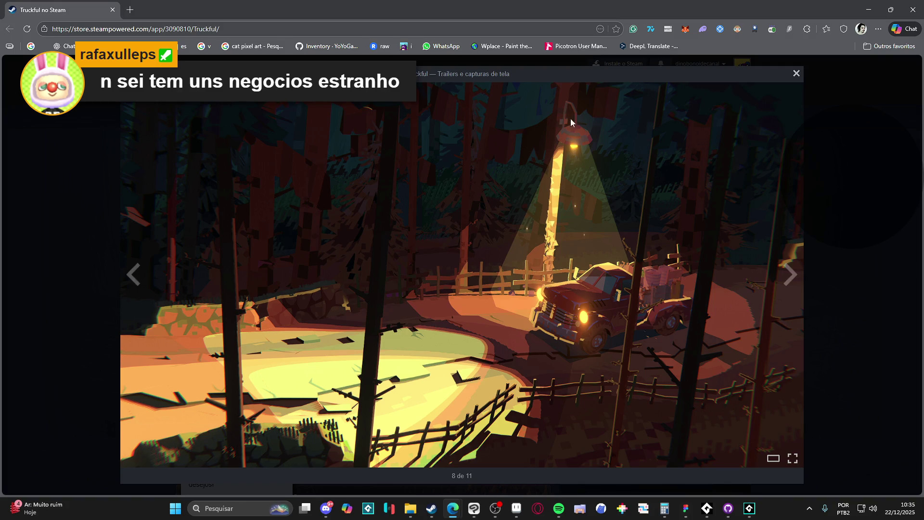
click(796, 74)
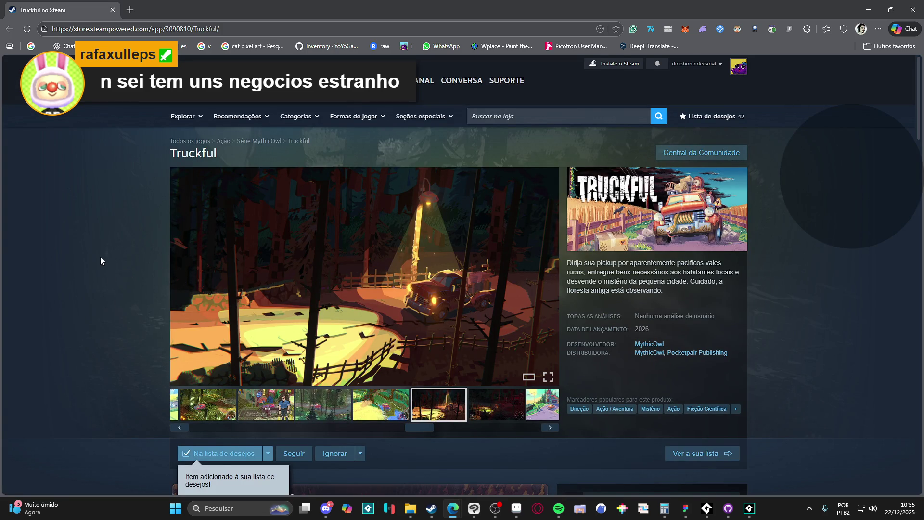
Close the browser with the Truckful page, scroll the Steam store front, then close Steam
scroll(132, 233, down, 5)
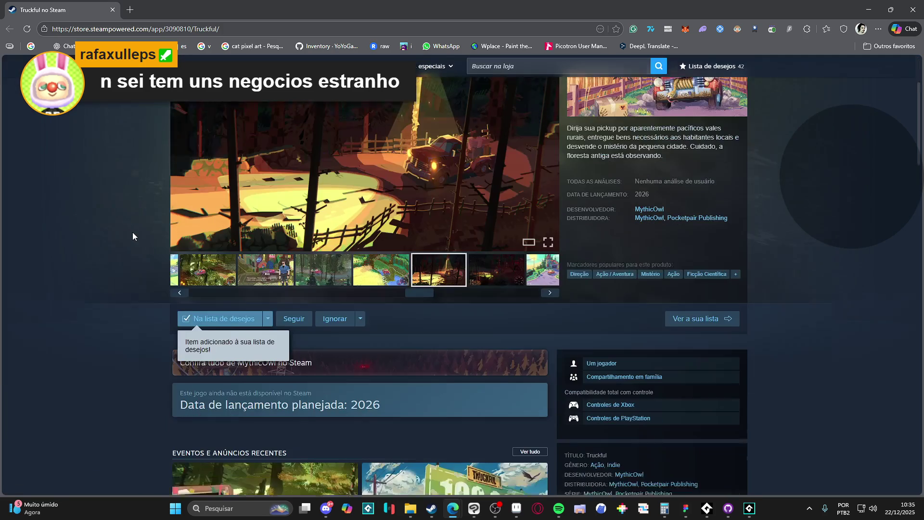
scroll(135, 231, up, 5)
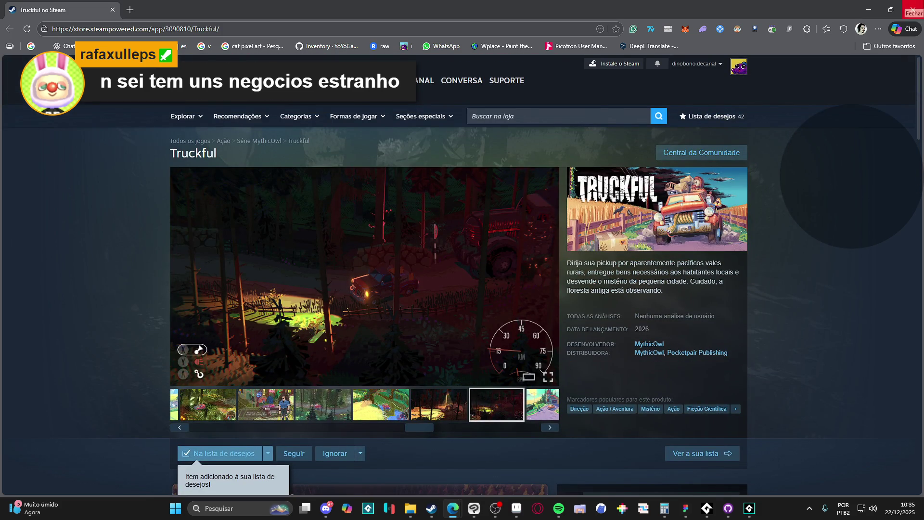
click(913, 10)
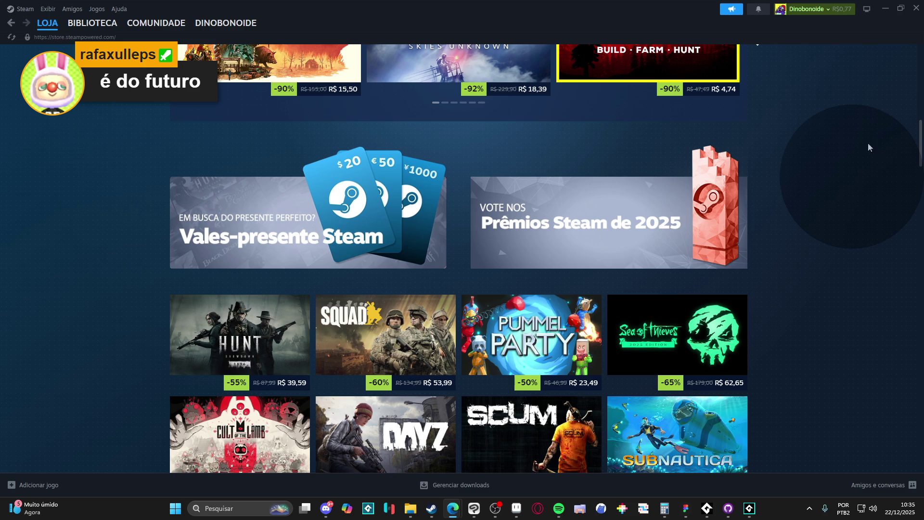
scroll(865, 128, down, 3)
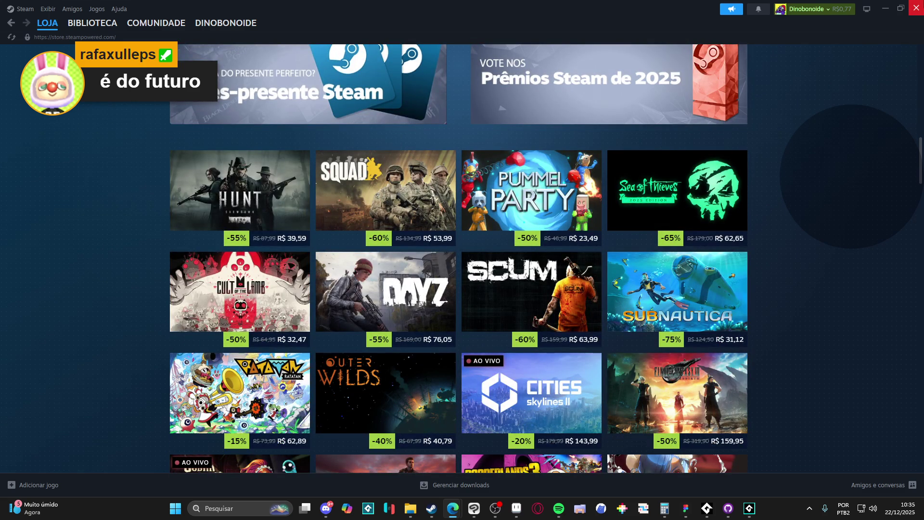
click(916, 7)
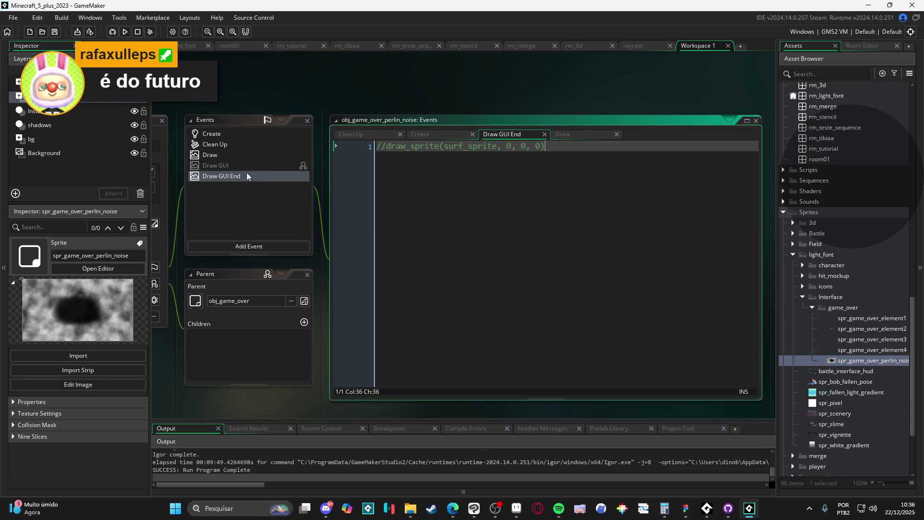
Paste the surface drawing code, wrap its creation in if(!surface_exists(surf)), and save
key(ctrl+a)
key(ctrl+v)
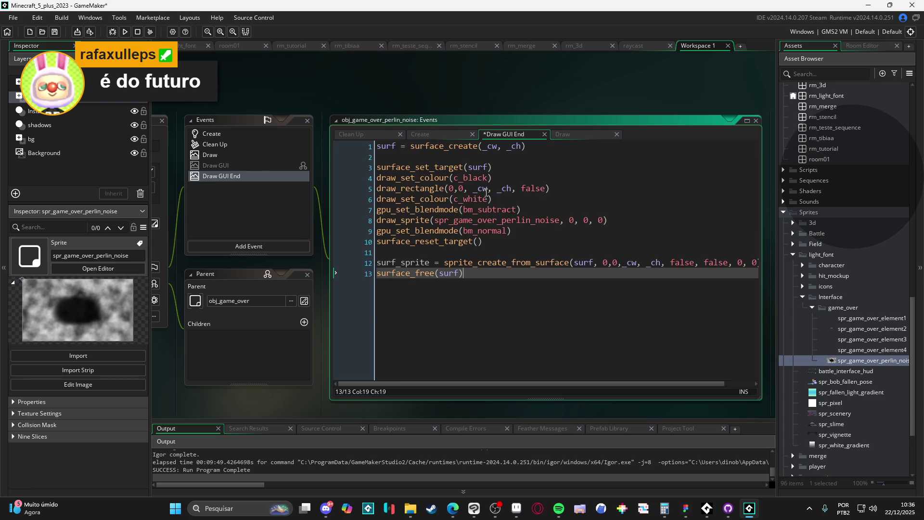
click(495, 198)
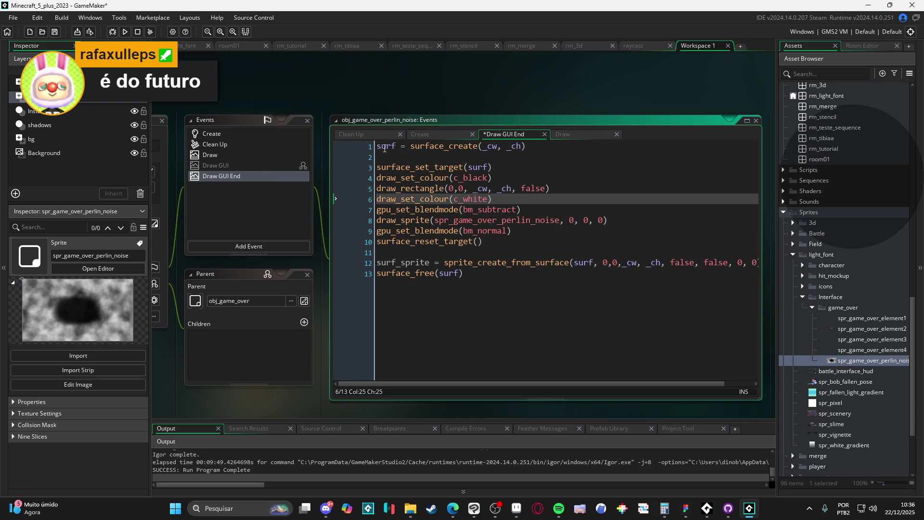
click(378, 146)
key(Return)
key(Up)
text(i)
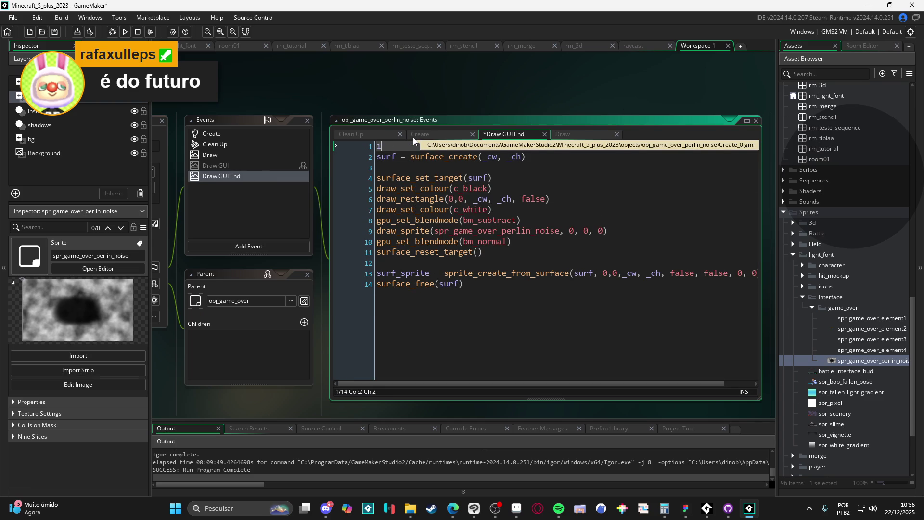
text(f(!surfa)
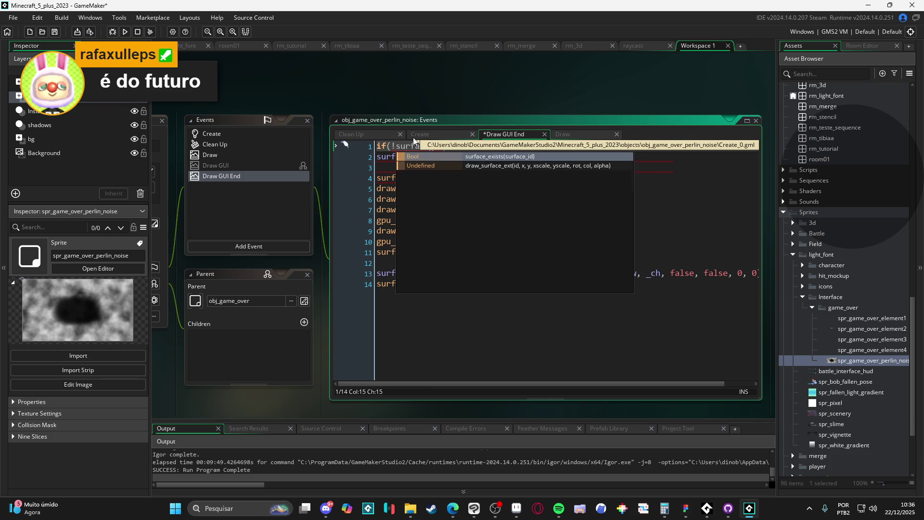
text(ce_exists(surf)){)
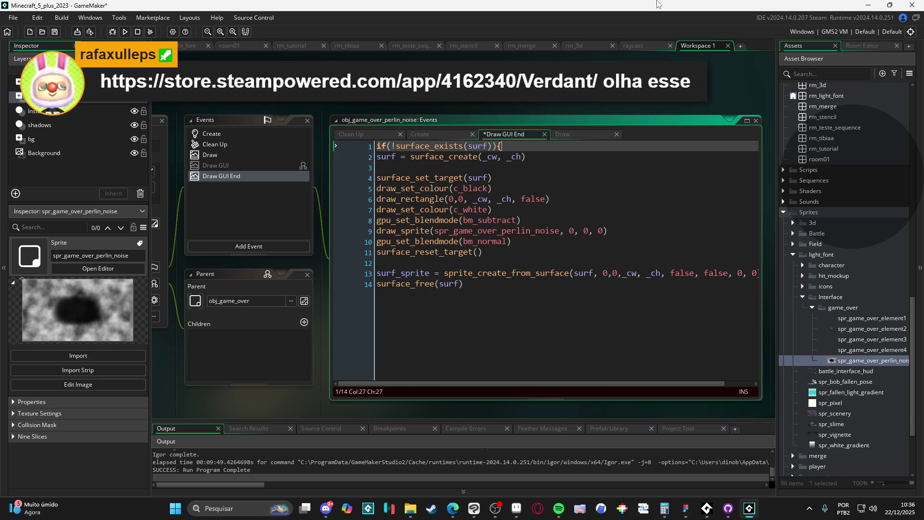
click(376, 158)
key(Tab)
click(586, 156)
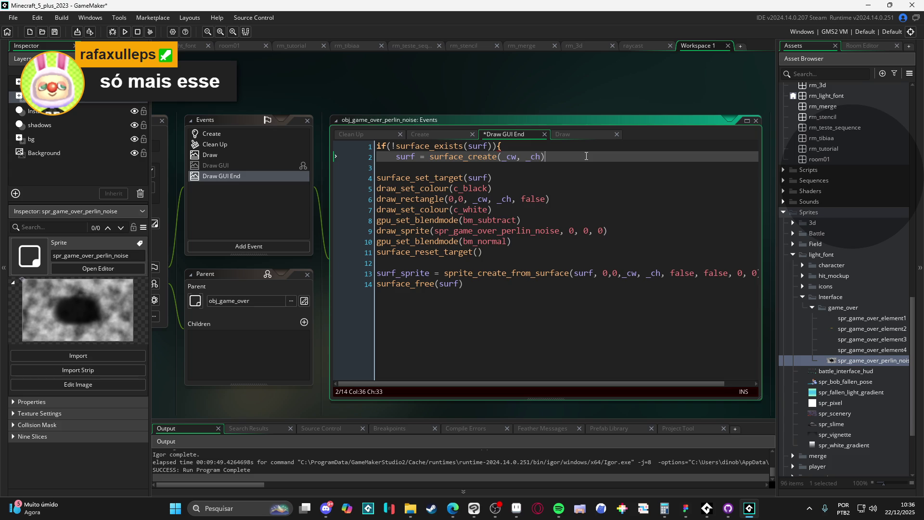
key(Return)
key(ctrl+s)
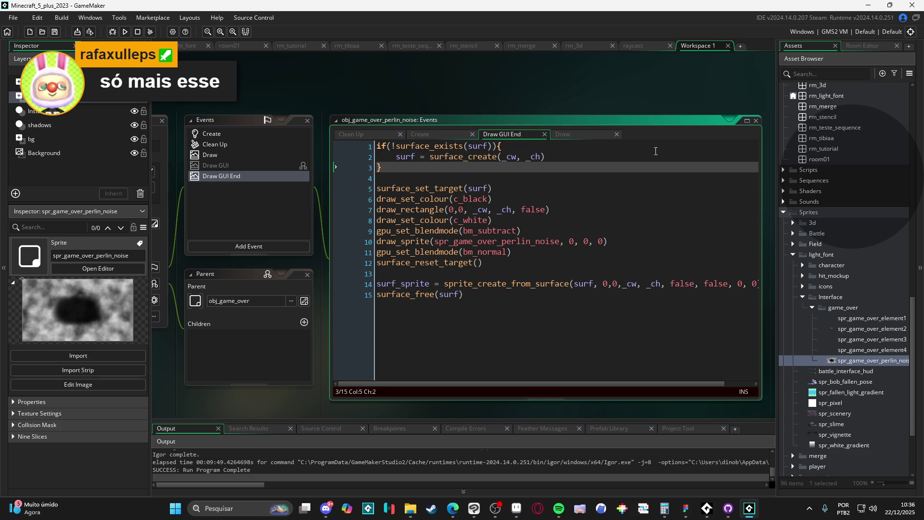
Move surface_free(surf) from Draw GUI End into the Clean Up event and save
click(482, 146)
click(495, 199)
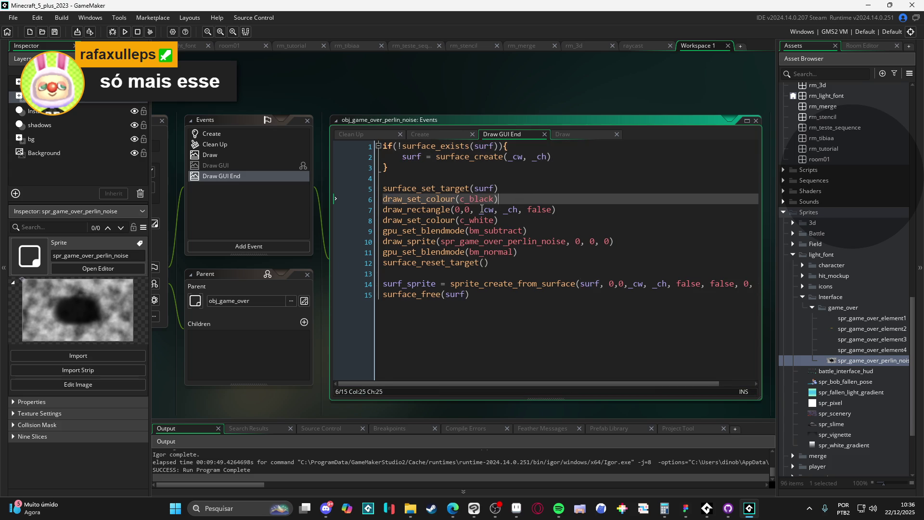
click(504, 179)
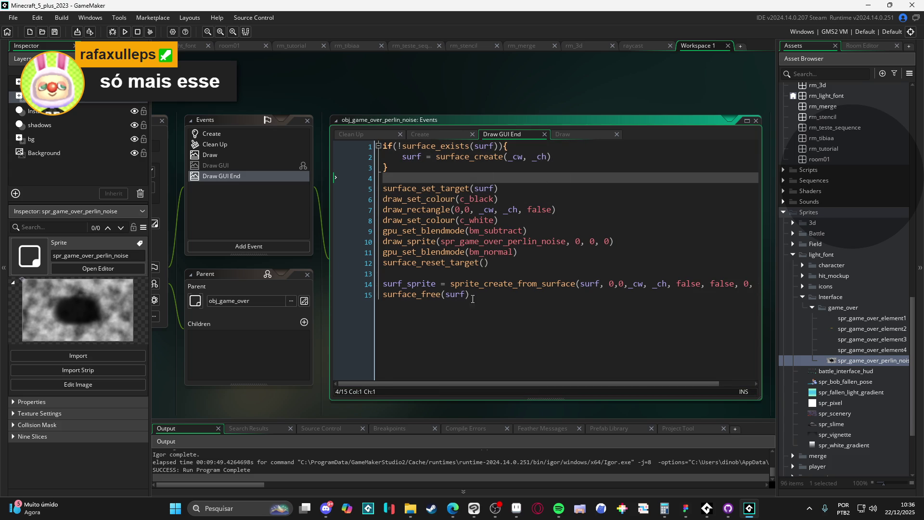
click(340, 298)
key(BackSpace)
key(ctrl+z)
key(ctrl+x)
click(270, 144)
key(ctrl+v)
key(ctrl+s)
Copy the camera width and height variables from Create to the top of Draw GUI End
click(243, 175)
click(532, 187)
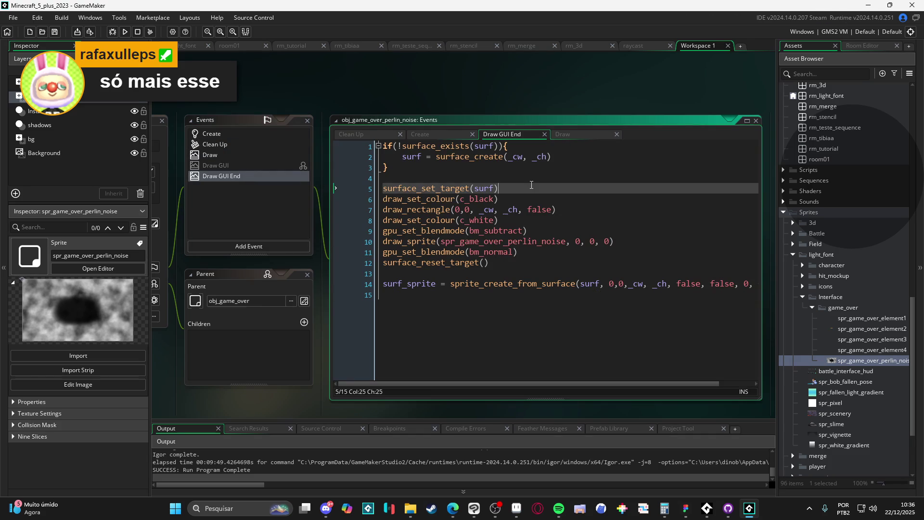
click(555, 200)
key(Up)
key(Down)
key(Down)
key(Down)
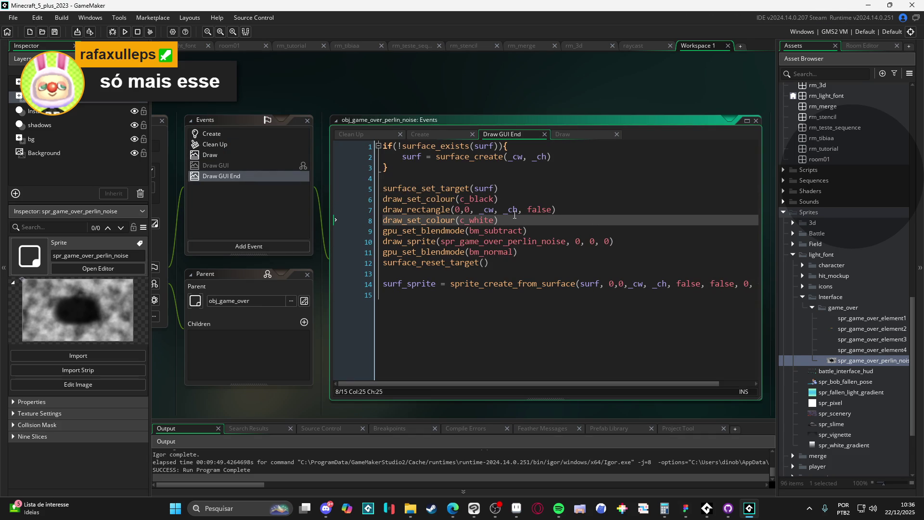
scroll(480, 210, up, 2)
click(266, 221)
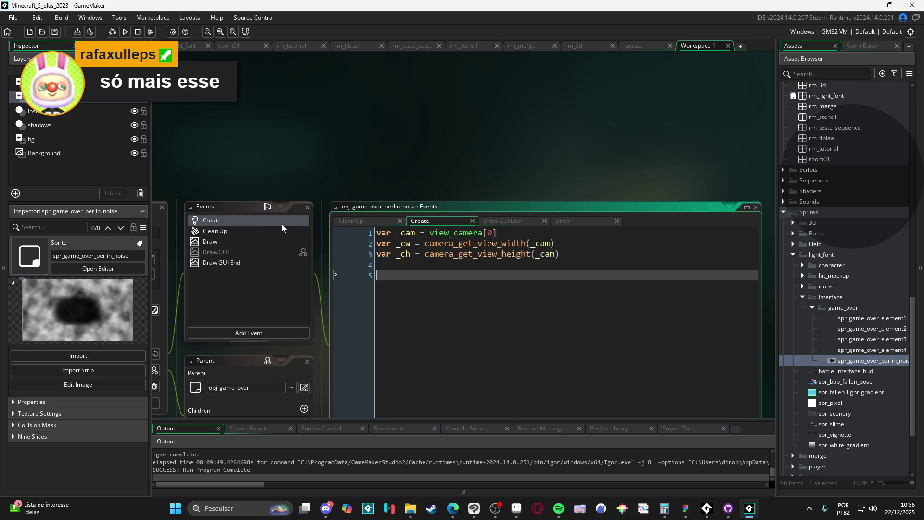
click(231, 263)
click(394, 234)
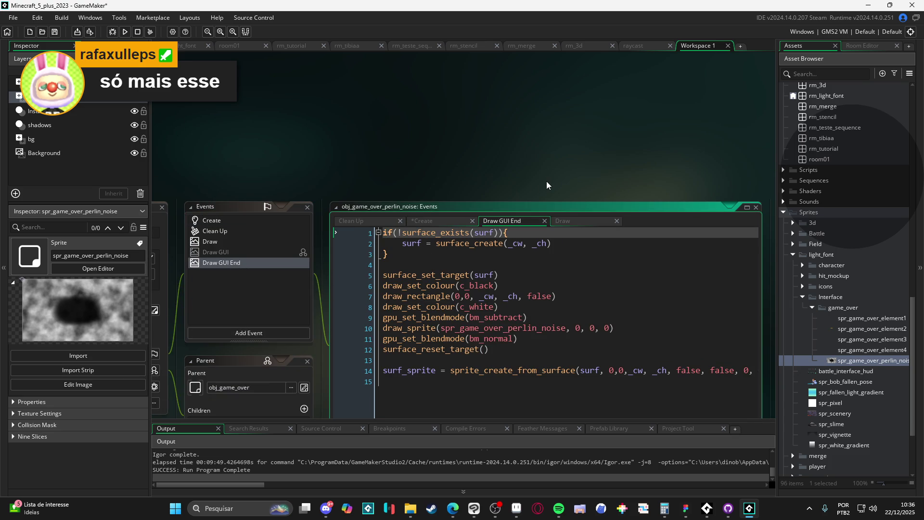
key(Return)
key(Up)
key(ctrl+v)
scroll(549, 188, down, 2)
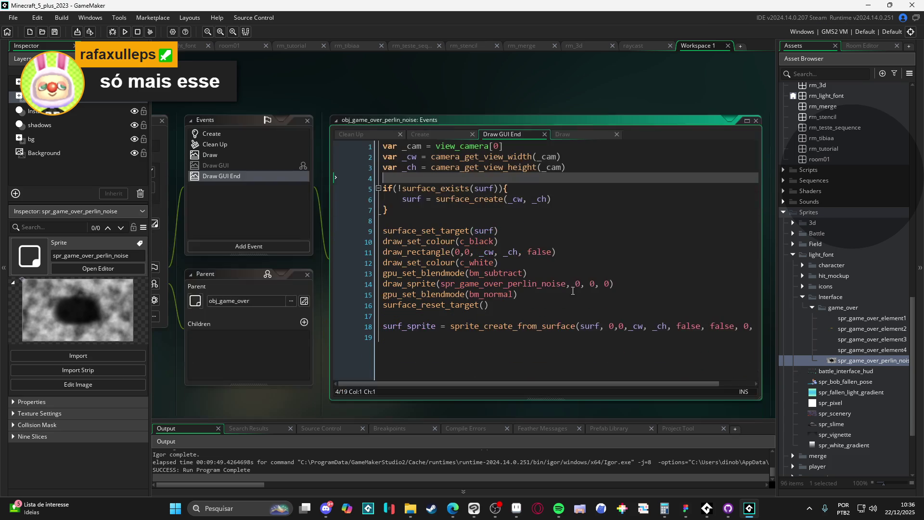
scroll(522, 264, down, 1)
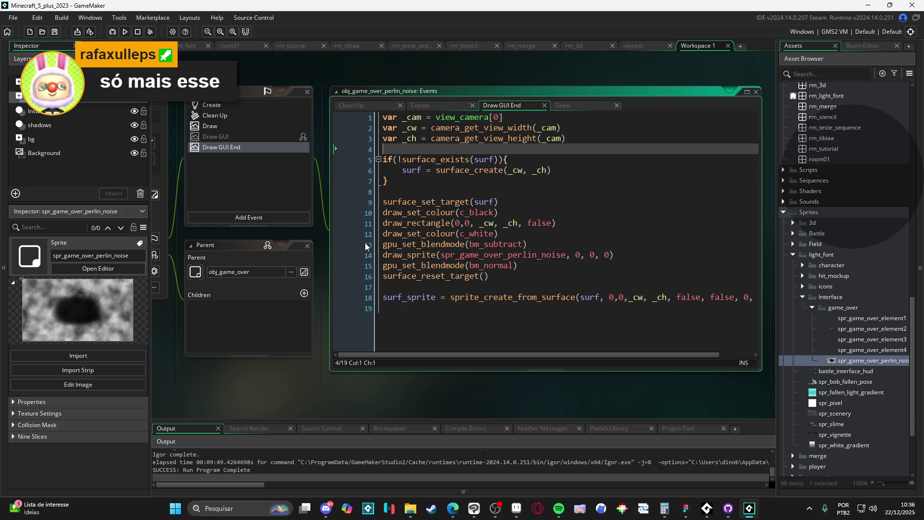
Comment out the subtract and normal gpu_set_blendmode lines
click(381, 234)
key(Down)
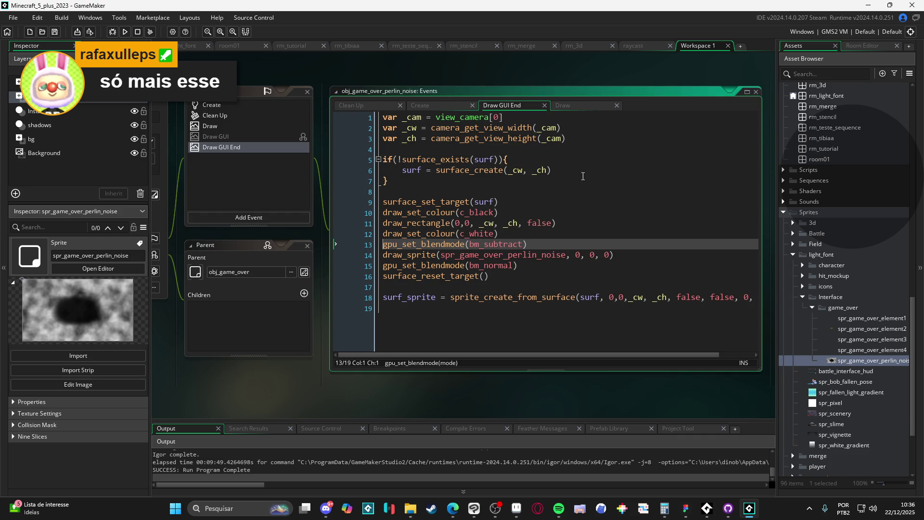
key(Up)
key(Down)
key(ctrl+k)
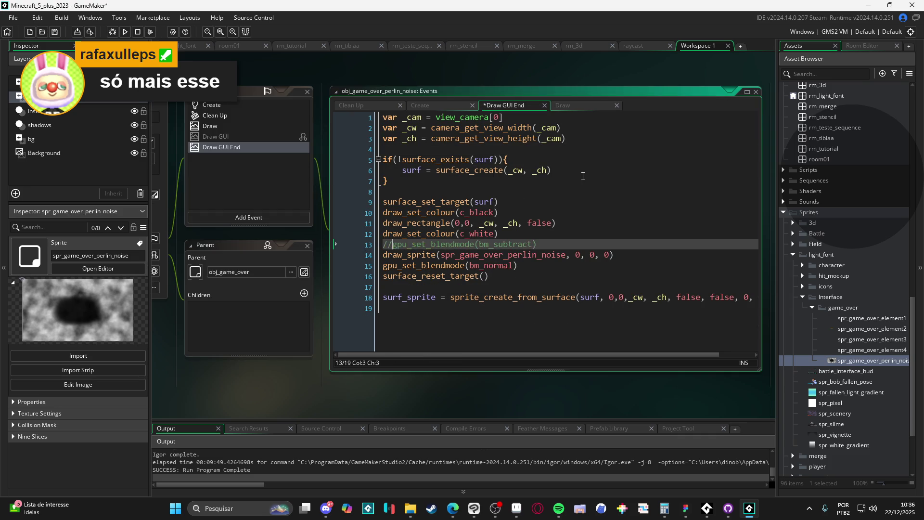
key(Down)
key(Down)
text(//)
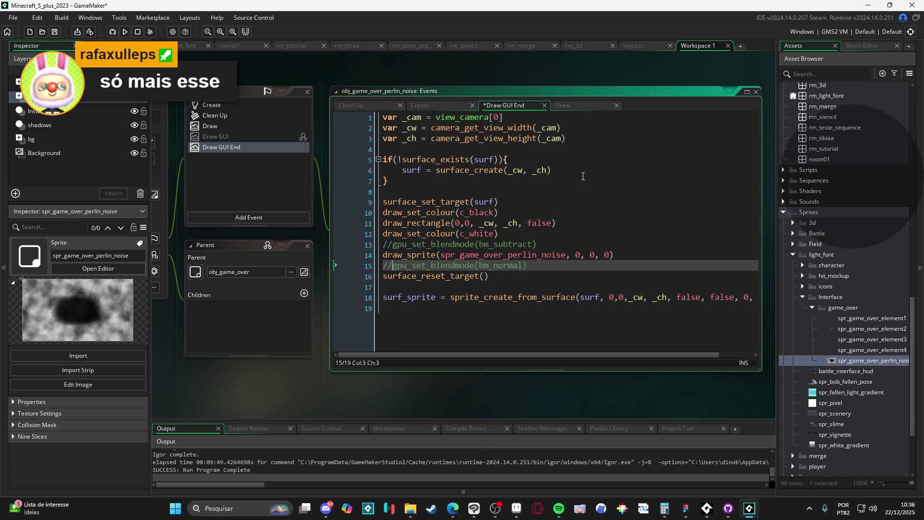
Replace the sprite-from-surface lines with draw_surface(surf,0,0) and run the game
scroll(516, 250, down, 1)
mouse_move(493, 272)
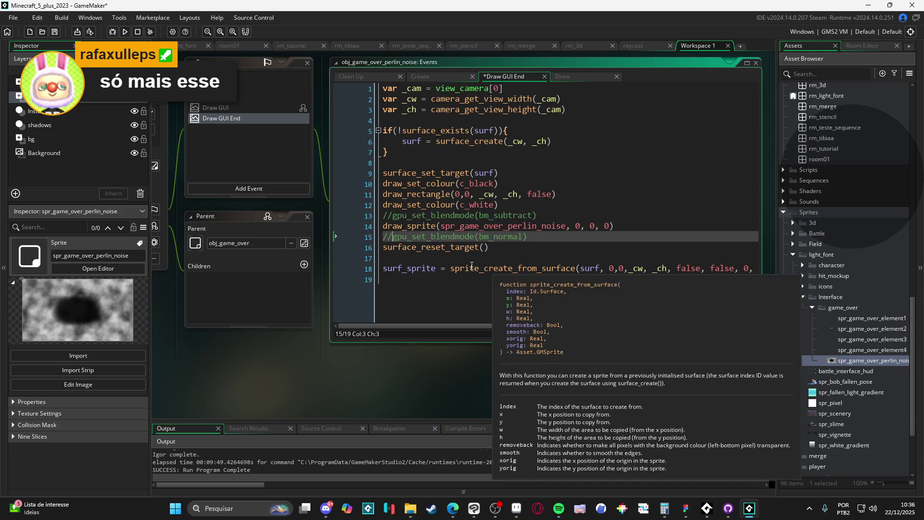
drag(473, 263, 782, 293)
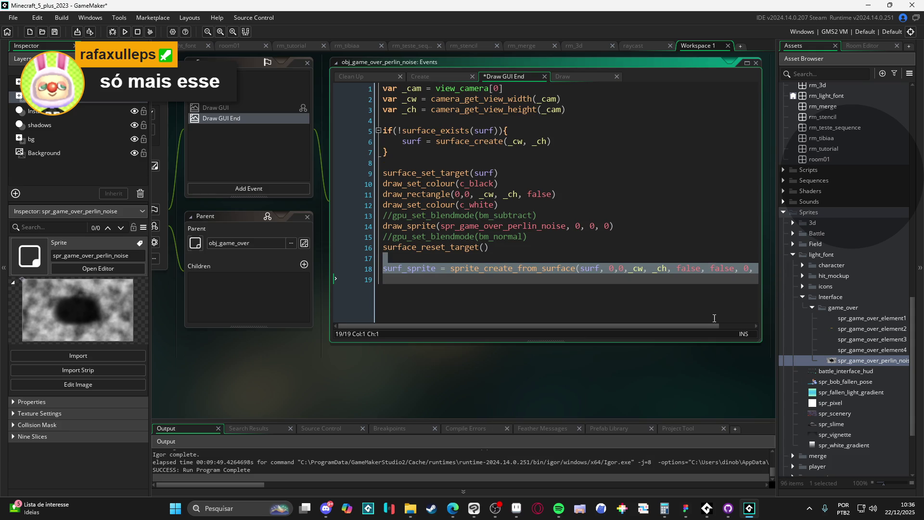
scroll(626, 318, right, 2)
scroll(530, 313, left, 2)
text(draw_surface()
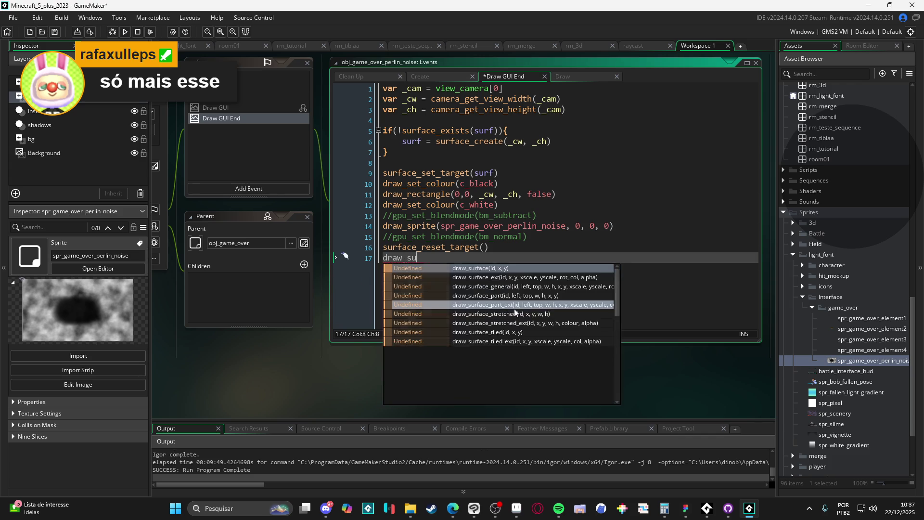
text(surf,0,0)
key(F5)
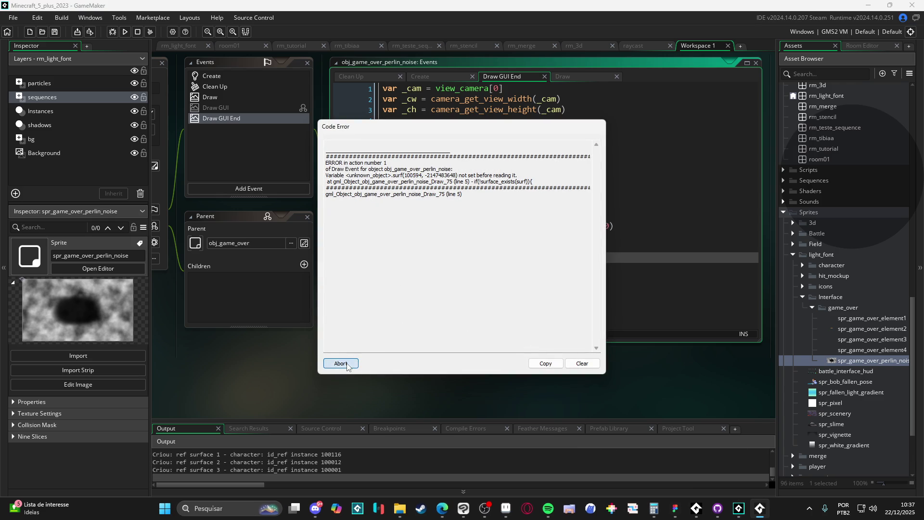
Dismiss the error, initialise surf = -1 in the Create event, and test-run the game
click(341, 363)
click(212, 191)
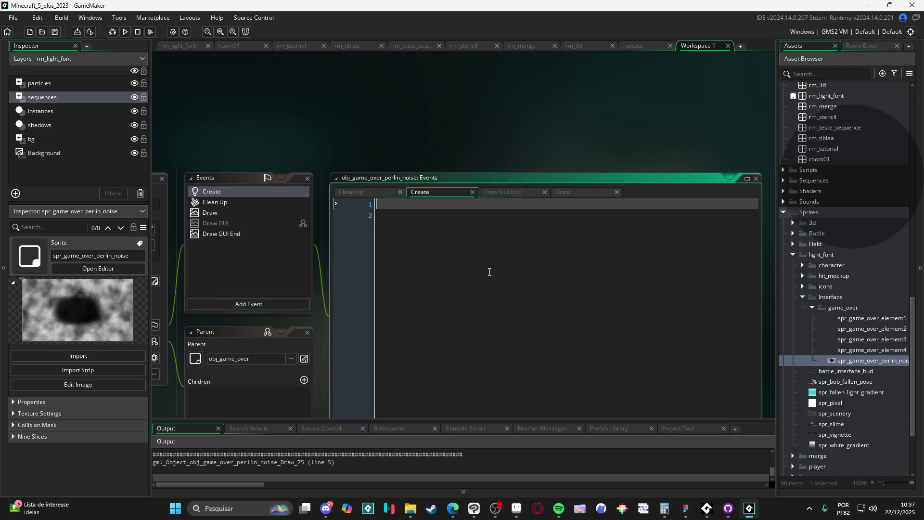
key(Return)
text(surf = s)
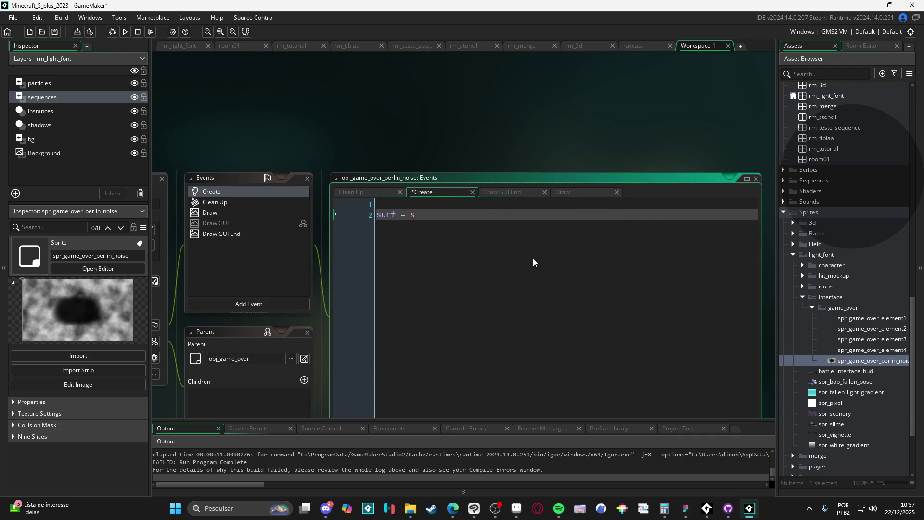
key(BackSpace)
text(-1)
key(F5)
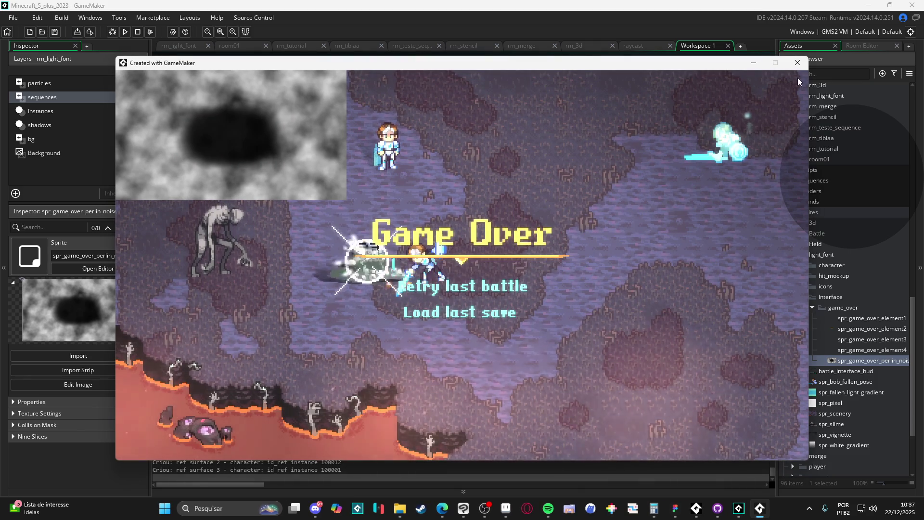
click(797, 62)
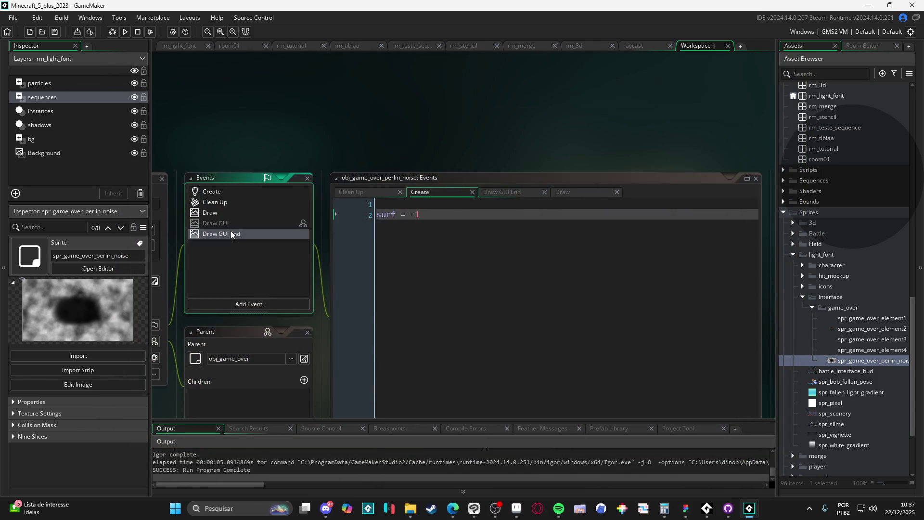
Uncomment both blend-mode lines in Draw GUI End and run the game again
click(227, 234)
scroll(478, 318, down, 2)
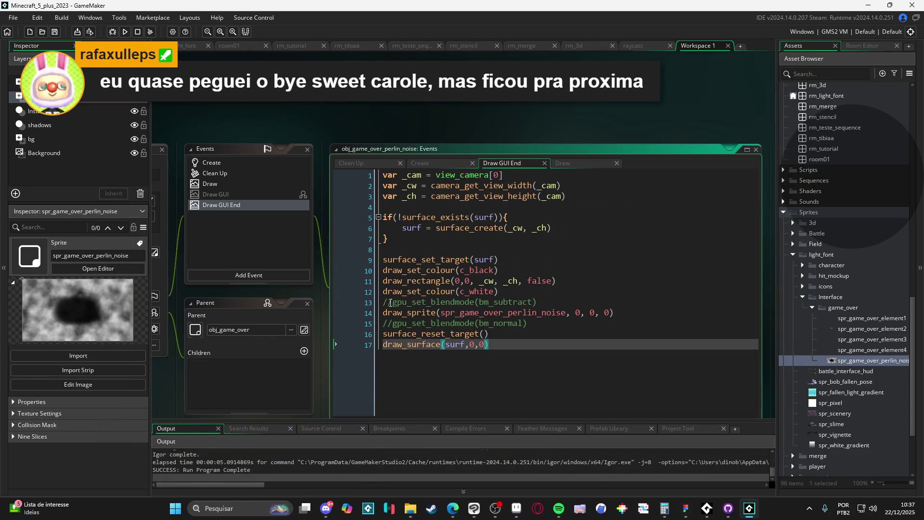
click(389, 304)
key(ctrl+shift+k)
key(Down)
key(Down)
key(ctrl+shift+k)
key(F5)
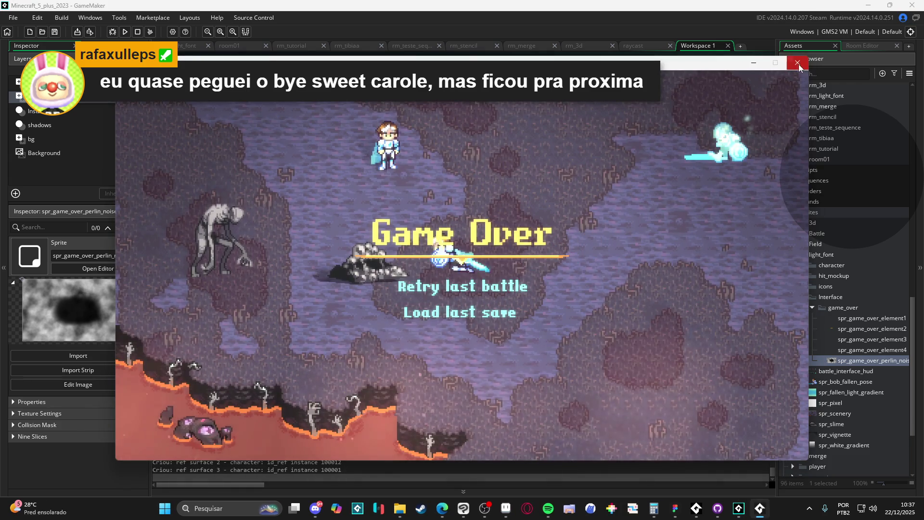
click(797, 63)
scroll(547, 285, down, 1)
drag(627, 264, 376, 233)
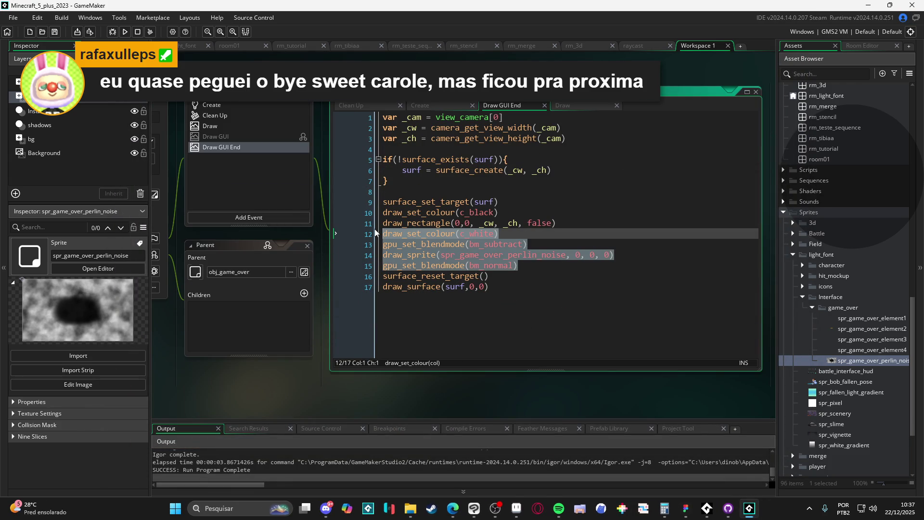
Comment out the colour, blend and sprite lines and run with only the black surface
key(ctrl+k)
click(566, 223)
key(F5)
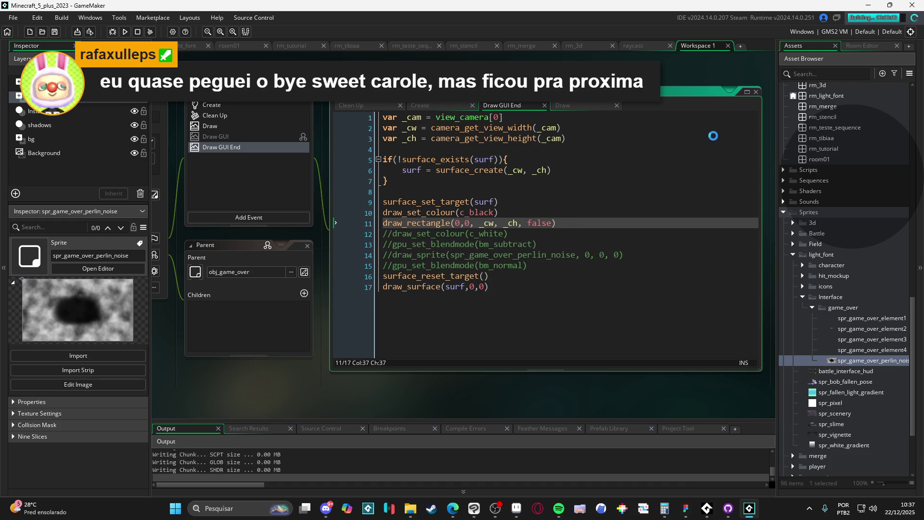
key(Escape)
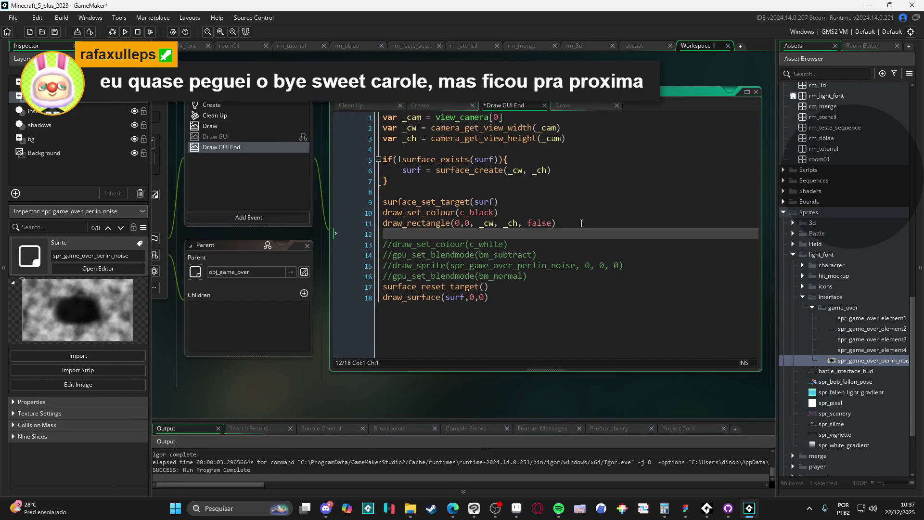
Re-enable the subtract blend line and add draw_circle(_cw/2, _ch/2, 20, false) below it
key(BackSpace)
key(Down)
key(Down)
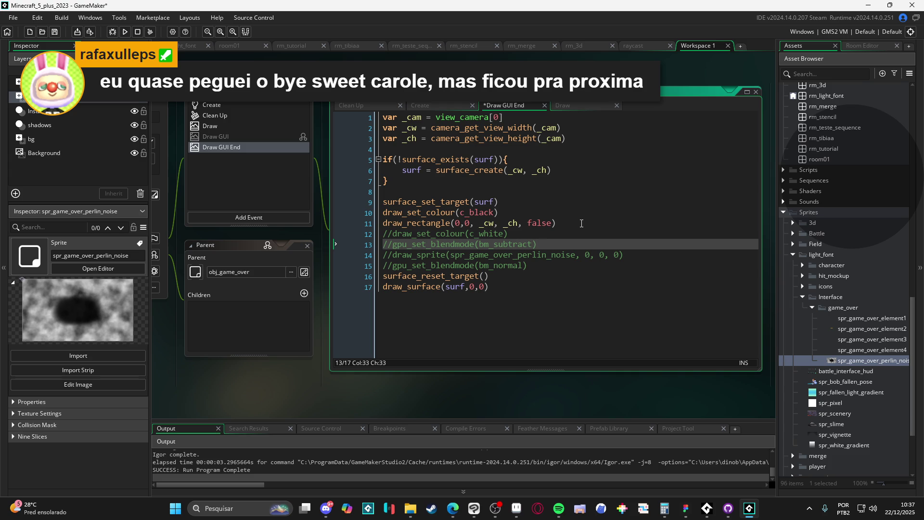
key(BackSpace)
key(BackSpace)
key(End)
key(Return)
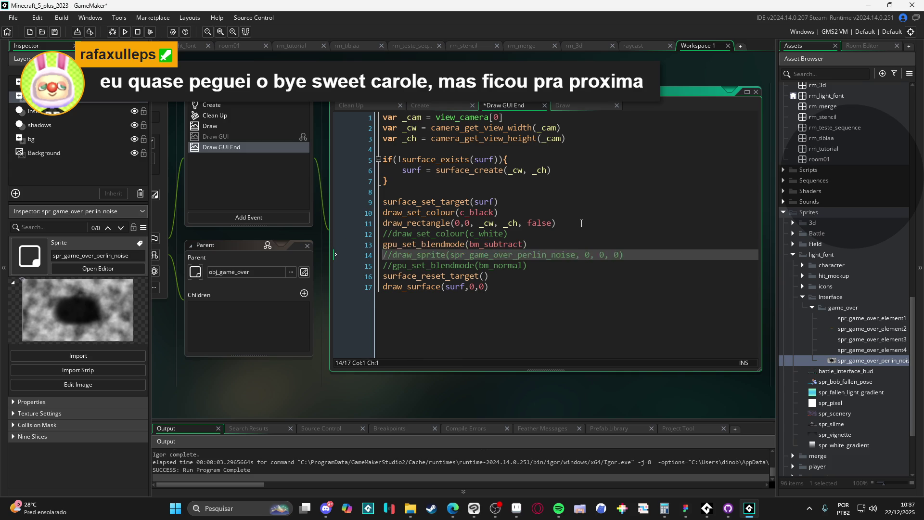
text(raw_ci)
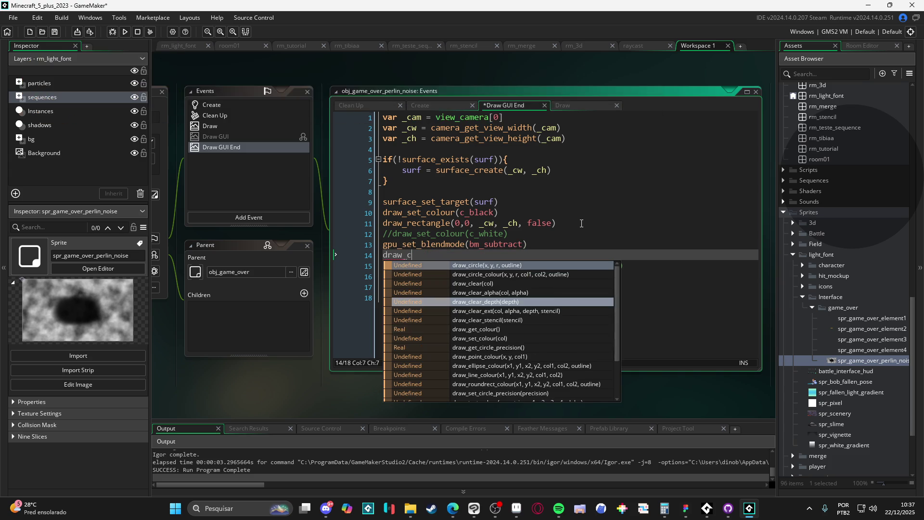
key(Return)
text(x)
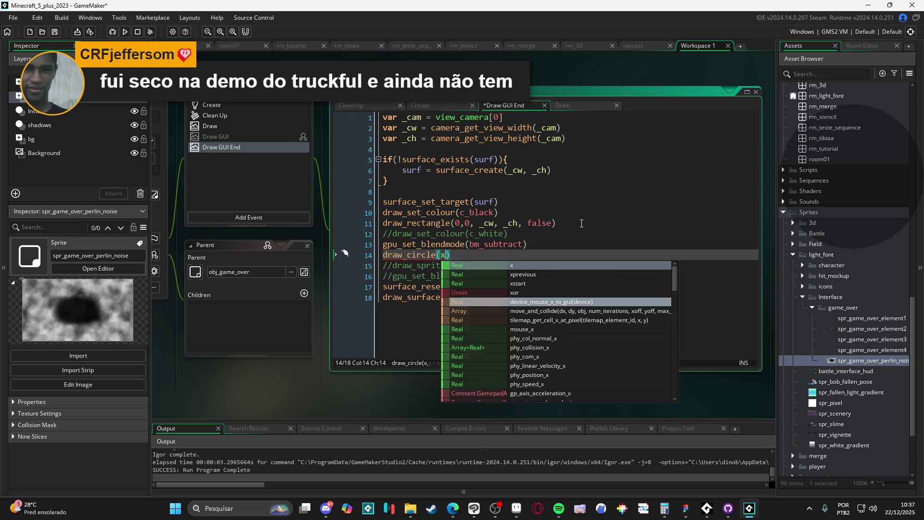
key(BackSpace)
text(_cw)
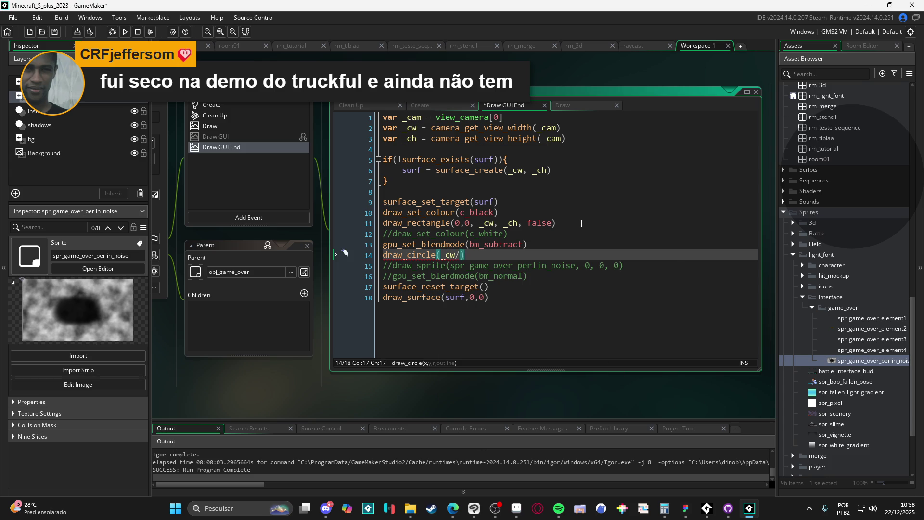
text(/2, _ch/2, 20, false)
Set draw colour to c_white before the circle, re-enable normal blending, and test-run
key(Home)
key(Return)
key(Up)
text(draw_set_)
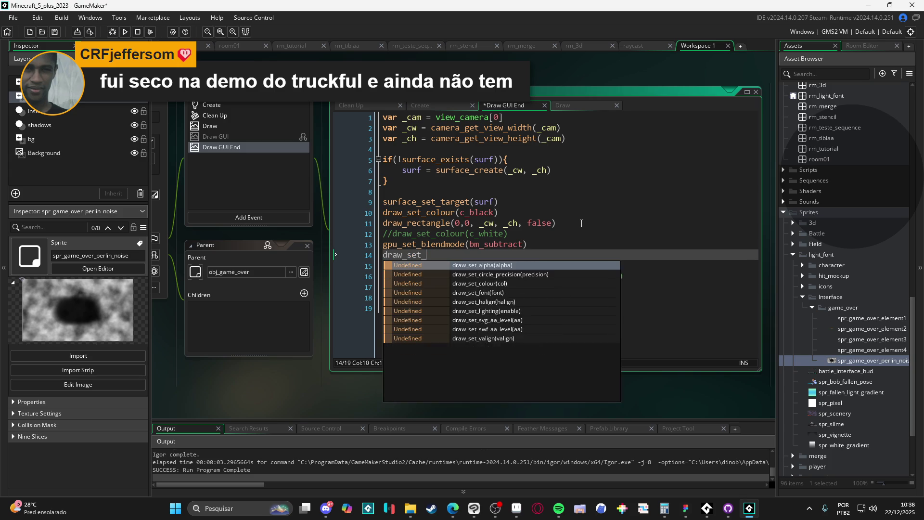
text(co)
key(Return)
text(c_whi)
key(Return)
key(End)
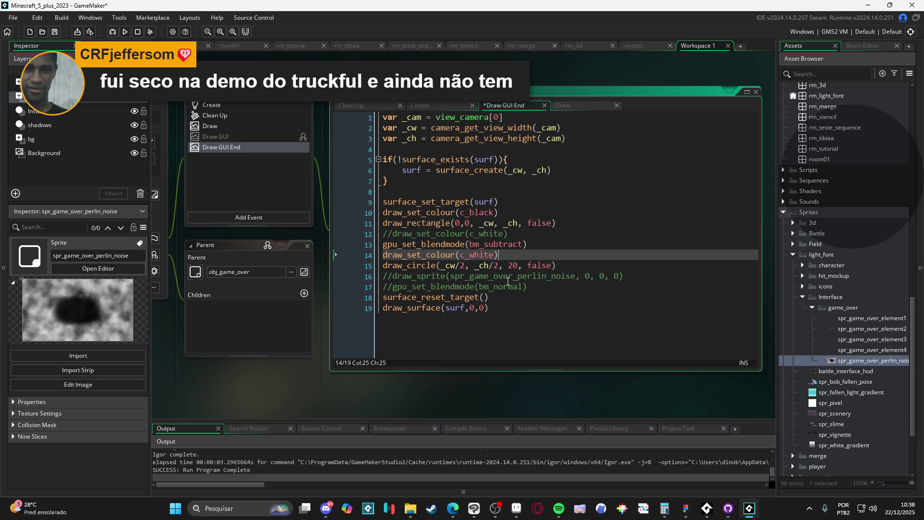
click(410, 283)
key(Home)
key(Delete)
key(Delete)
key(F5)
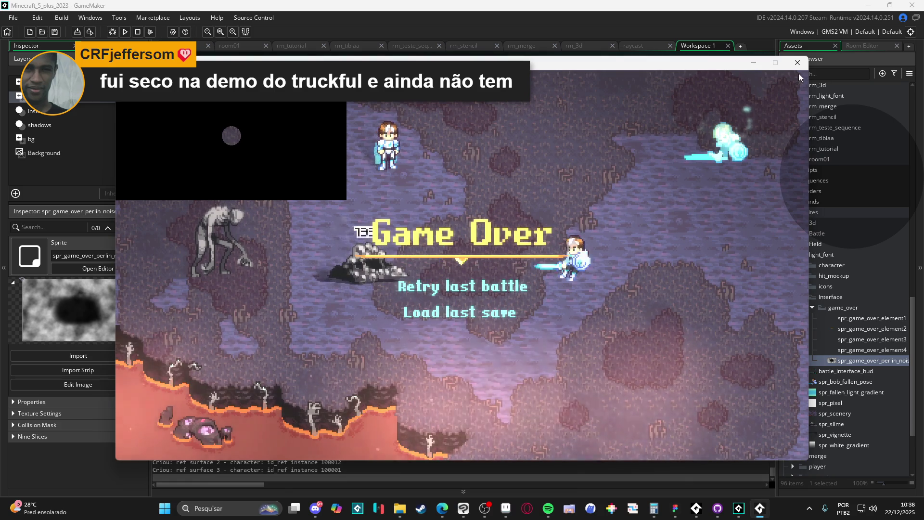
click(798, 63)
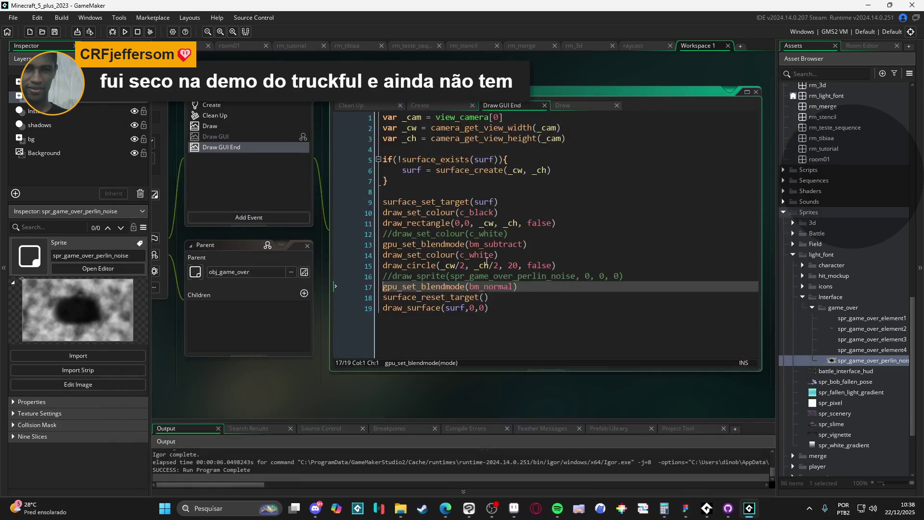
Comment out draw_circle and test a draw_sprite of spr_white_gradient instead
click(838, 448)
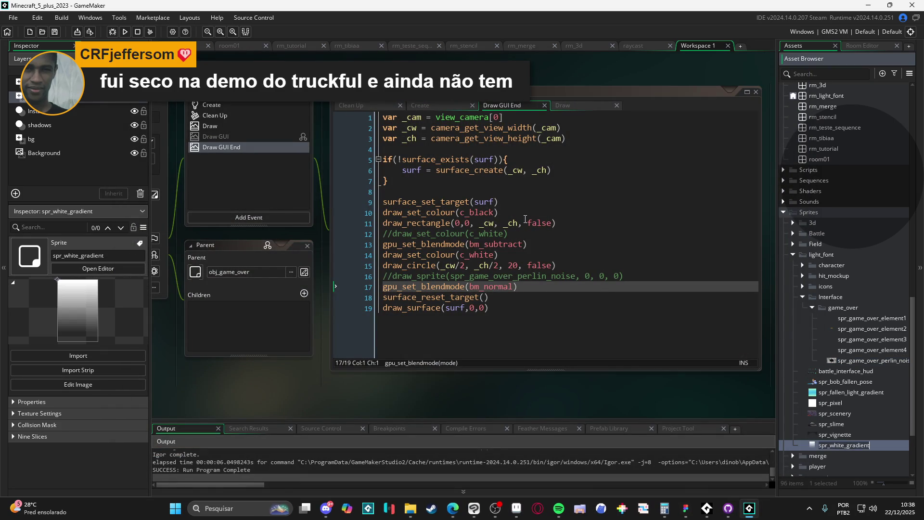
click(381, 257)
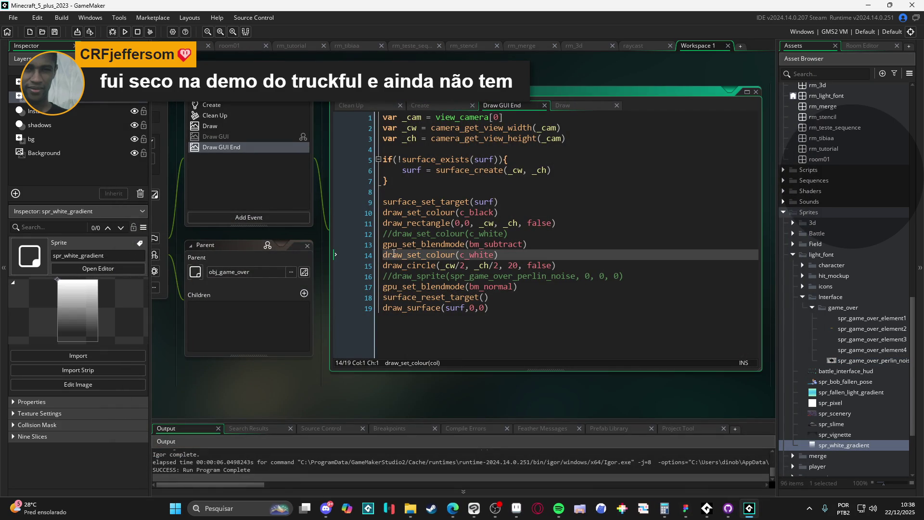
click(380, 269)
key(ctrl+k)
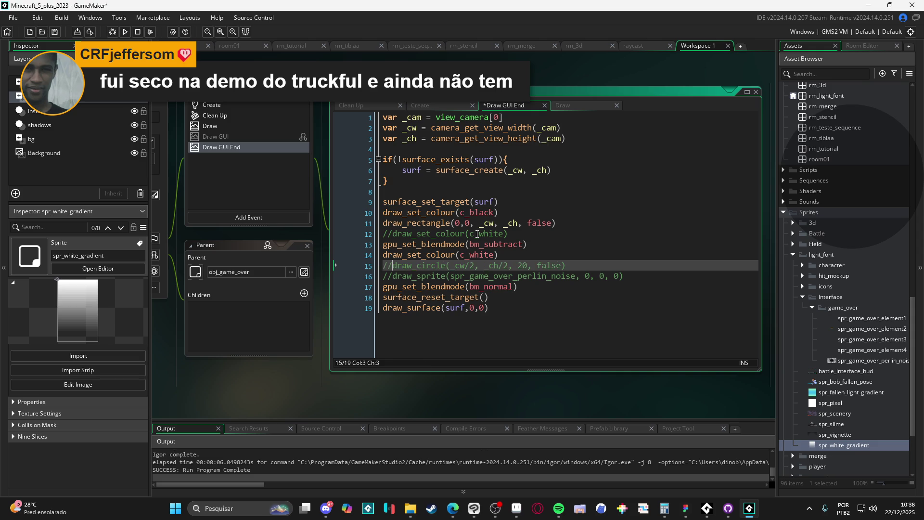
key(Return)
drag(843, 445, 344, 264)
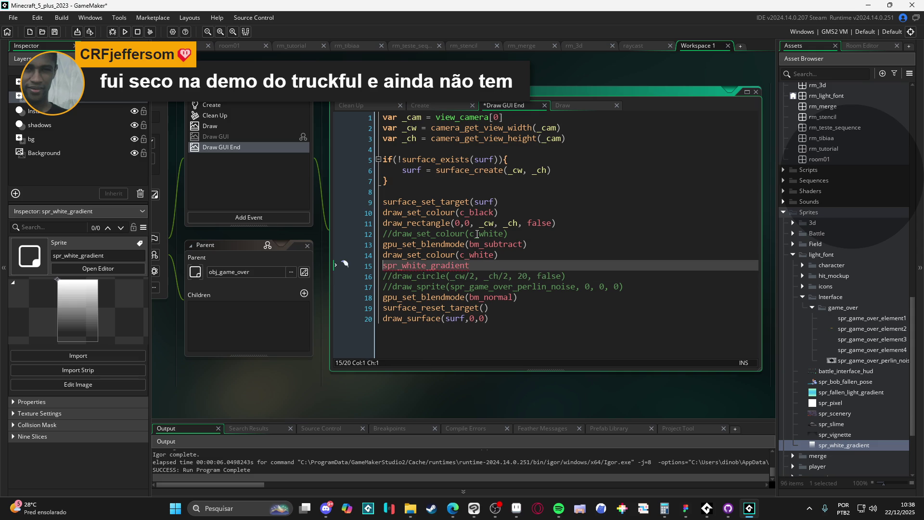
text(draw_sprite()
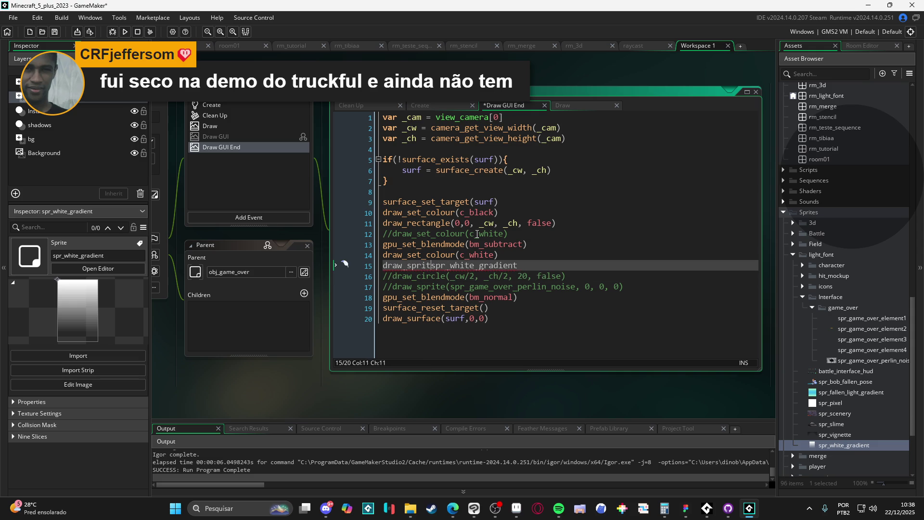
text(,0,)
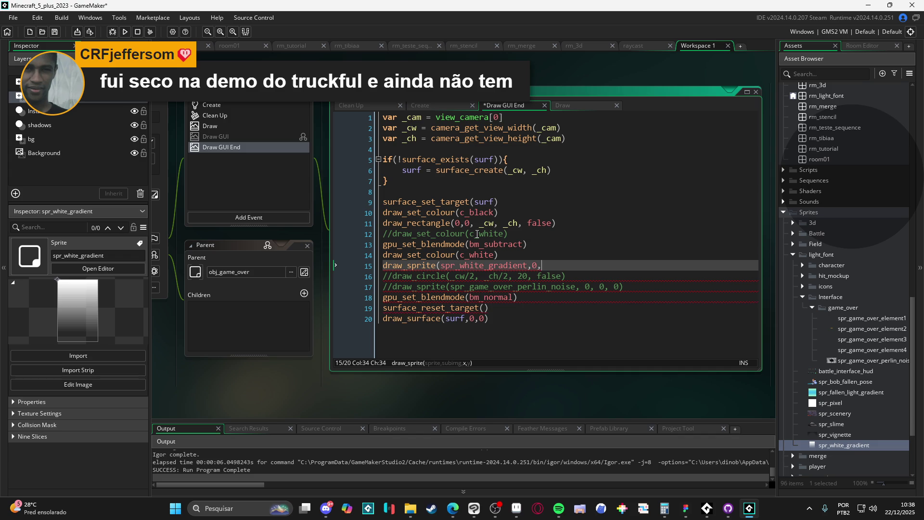
text())
key(F5)
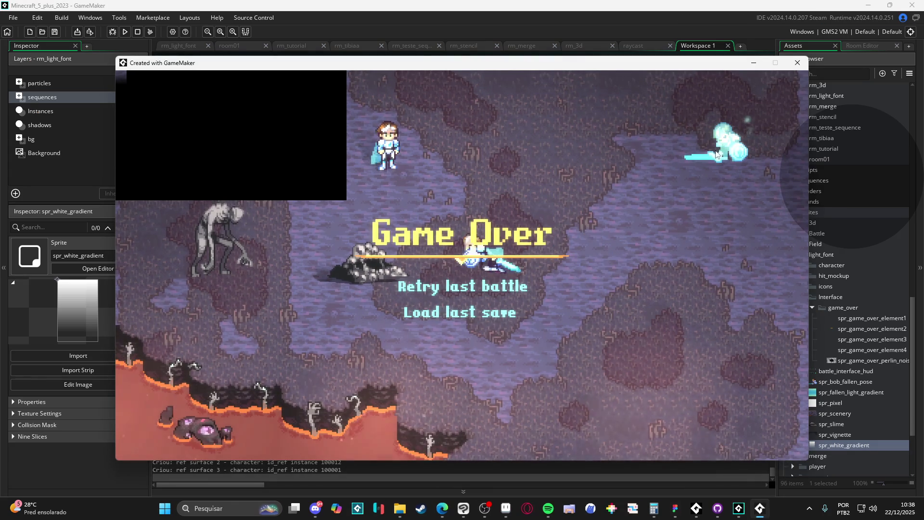
click(802, 65)
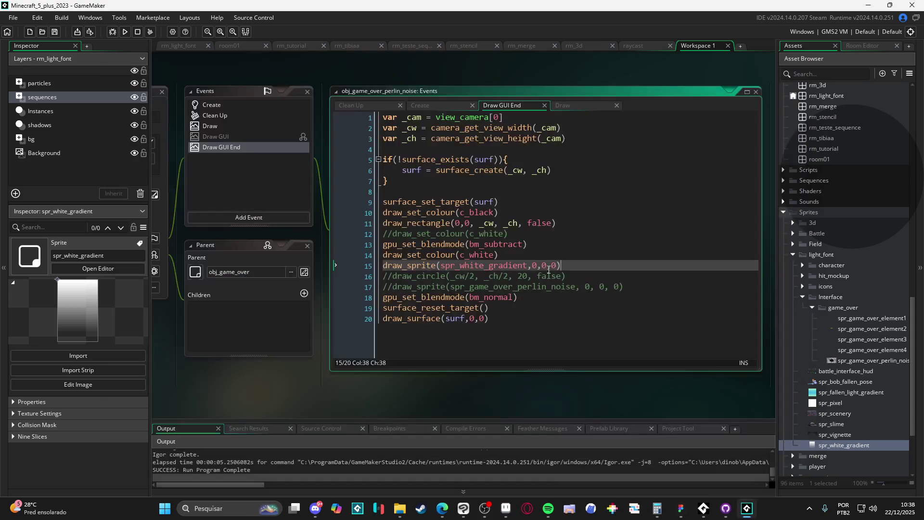
Comment out the gradient line, restore the perlin noise draw_sprite, and run the game
key(Home)
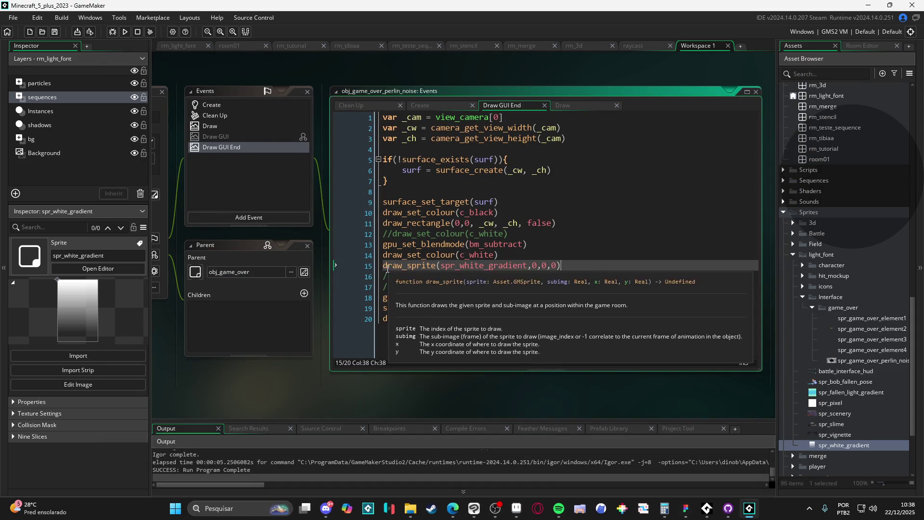
text(//)
key(Down)
key(Down)
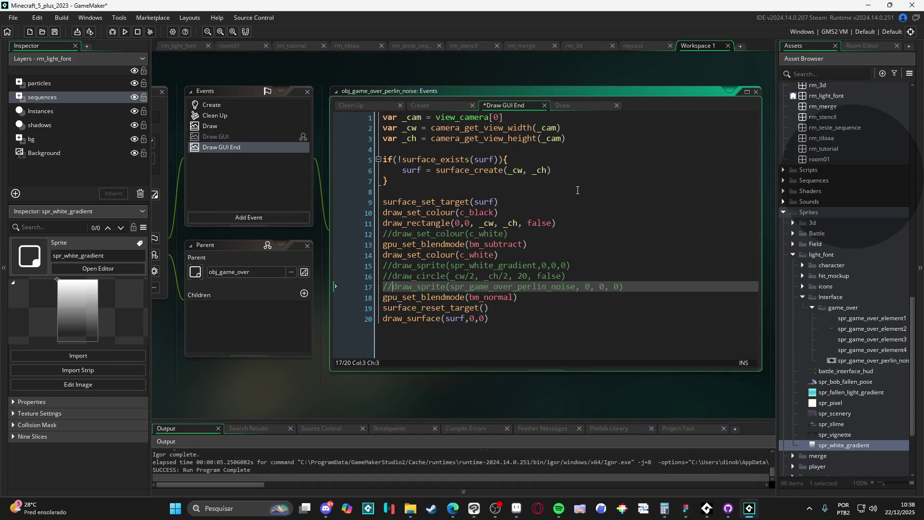
key(BackSpace)
key(BackSpace)
key(F5)
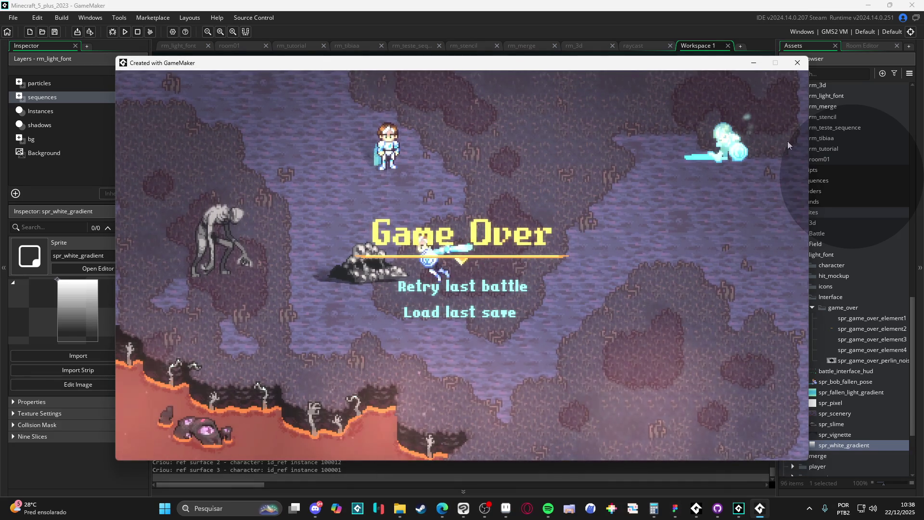
click(798, 62)
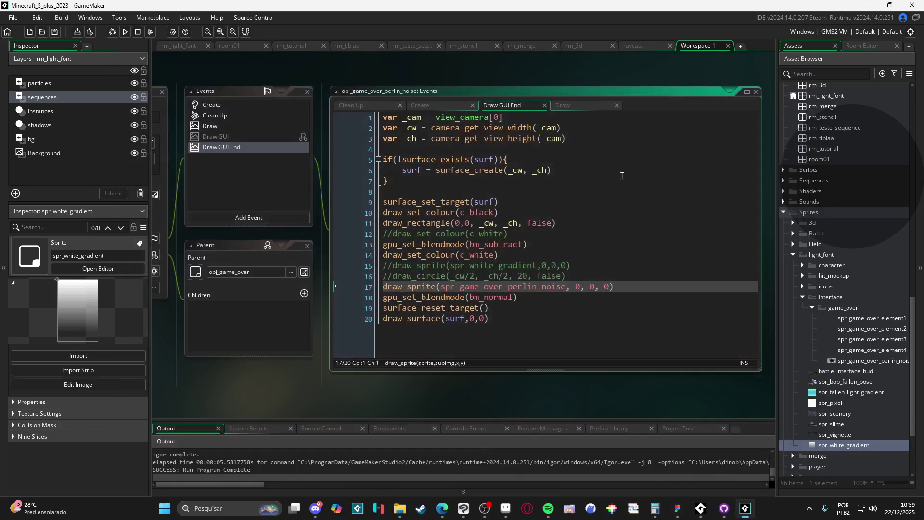
Open spr_game_over_perlin_noise's image in Clip Studio Paint
scroll(840, 443, down, 3)
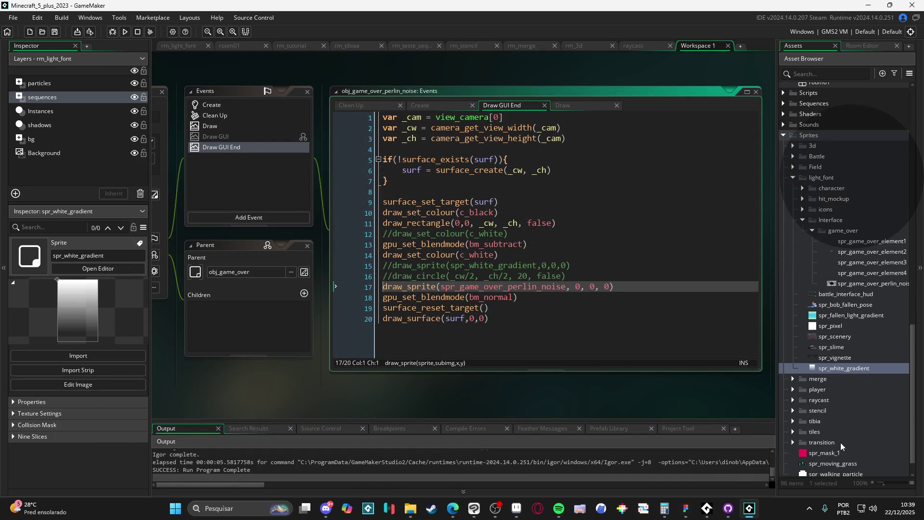
scroll(841, 441, down, 1)
double_click(849, 257)
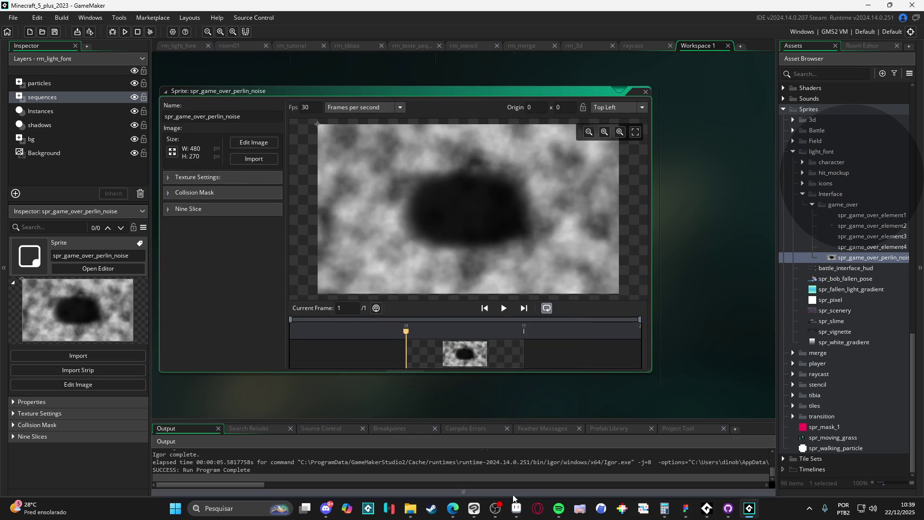
click(472, 511)
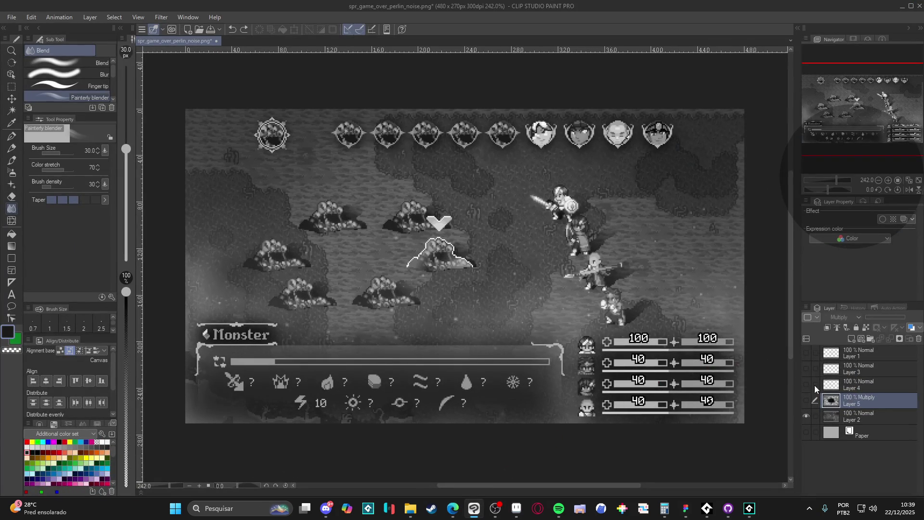
Make Layer 5 visible and set its blend mode to Normal
click(806, 400)
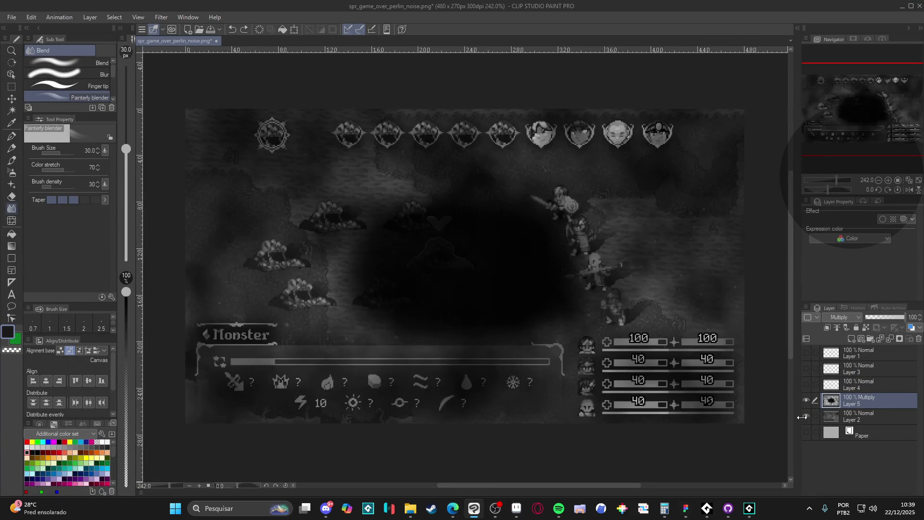
click(814, 416)
click(851, 317)
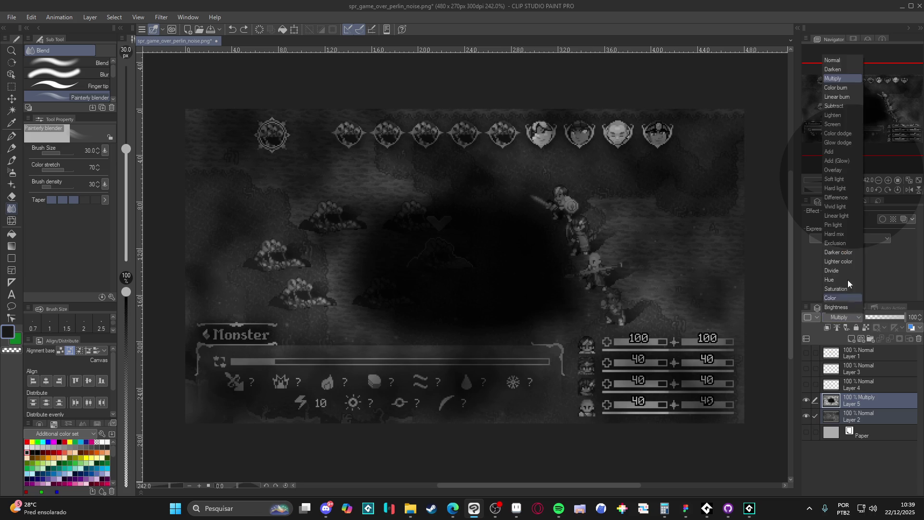
click(835, 61)
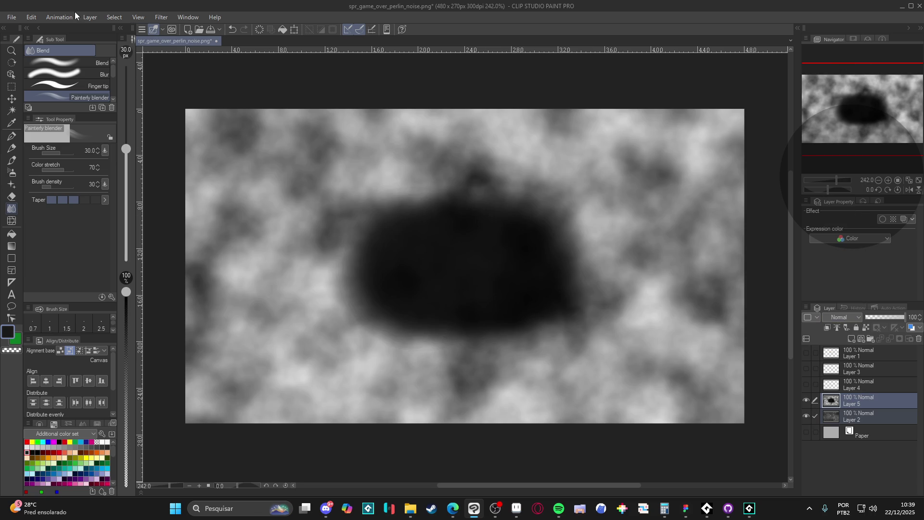
Desaturate Layer 5 to saturation -100 with Hue/Saturation/Luminosity
click(38, 19)
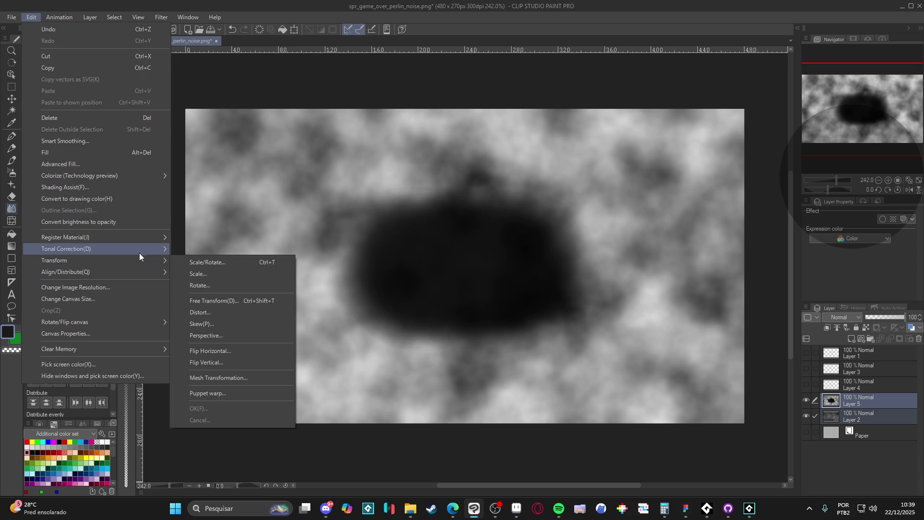
mouse_move(140, 252)
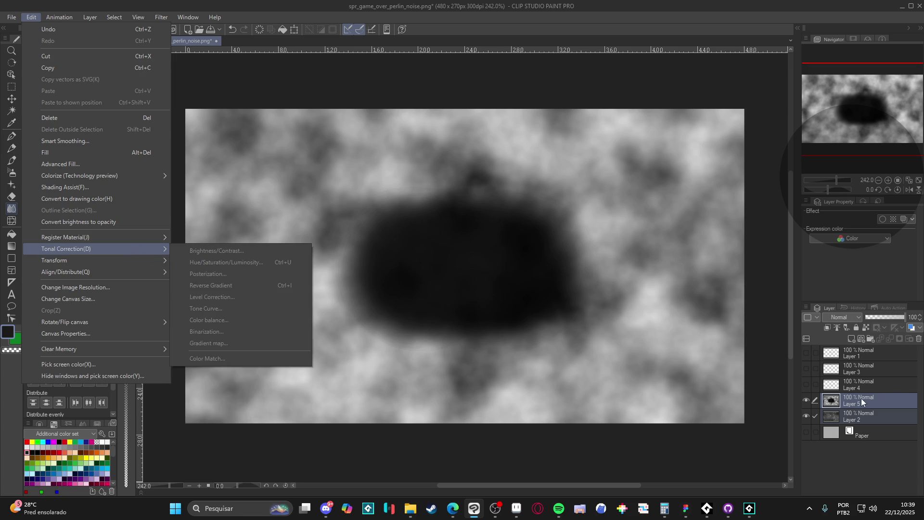
click(863, 401)
click(862, 401)
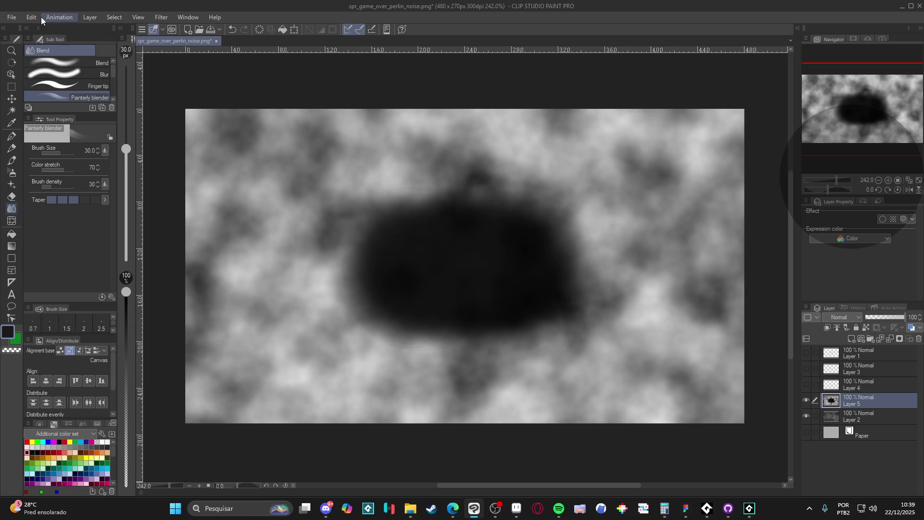
click(31, 17)
mouse_move(151, 279)
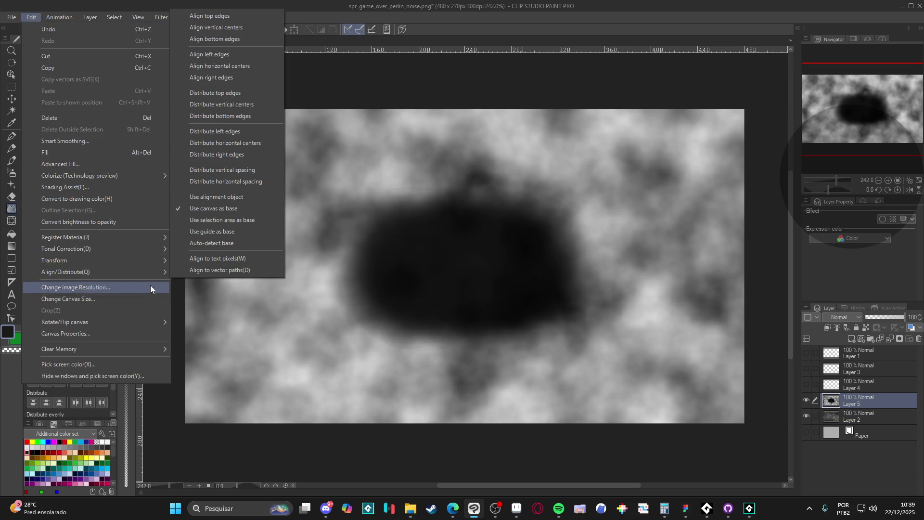
mouse_move(143, 247)
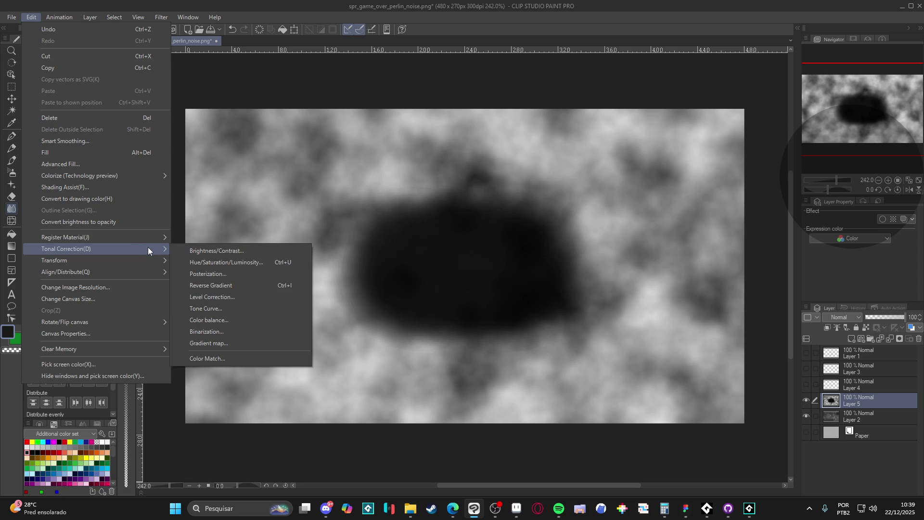
click(218, 263)
drag(190, 118, 137, 118)
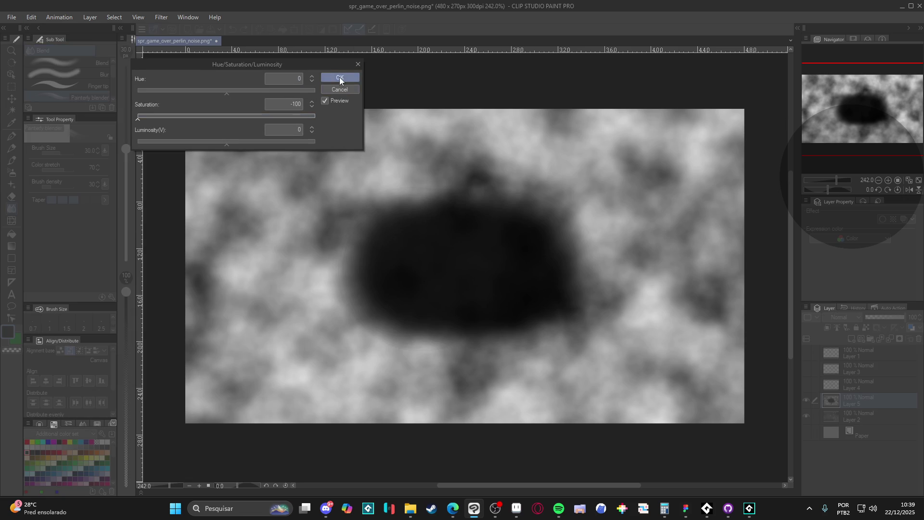
click(339, 77)
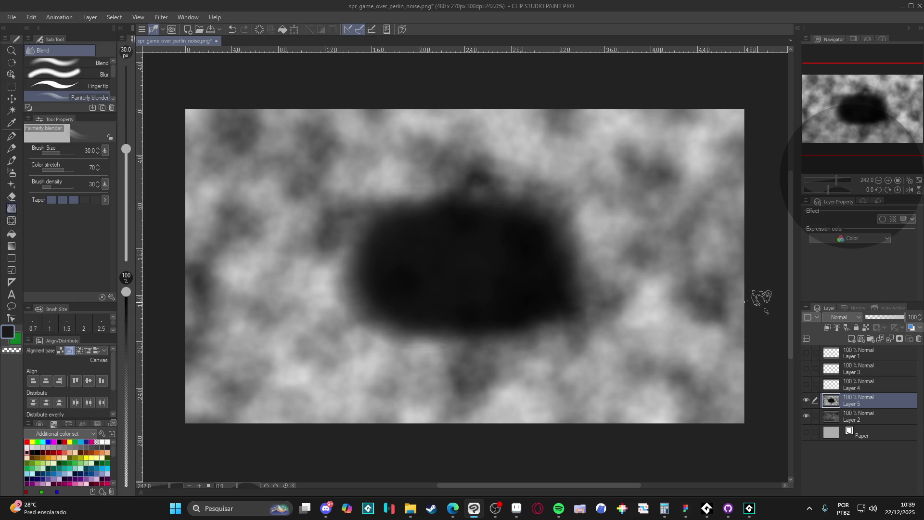
key(ctrl+a)
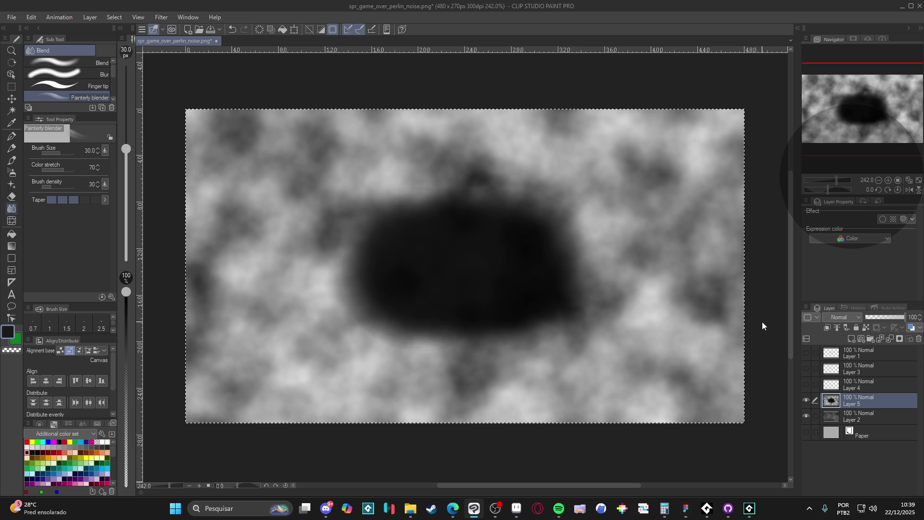
key(ctrl+d)
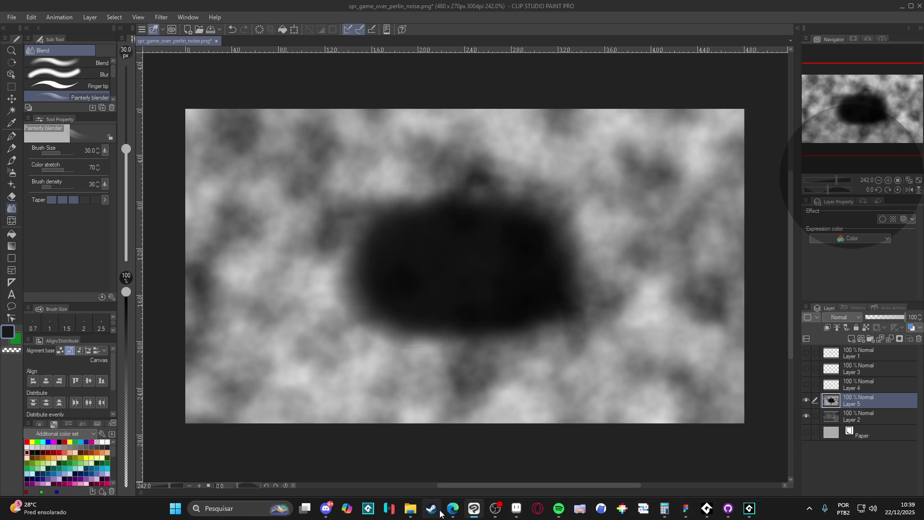
click(743, 514)
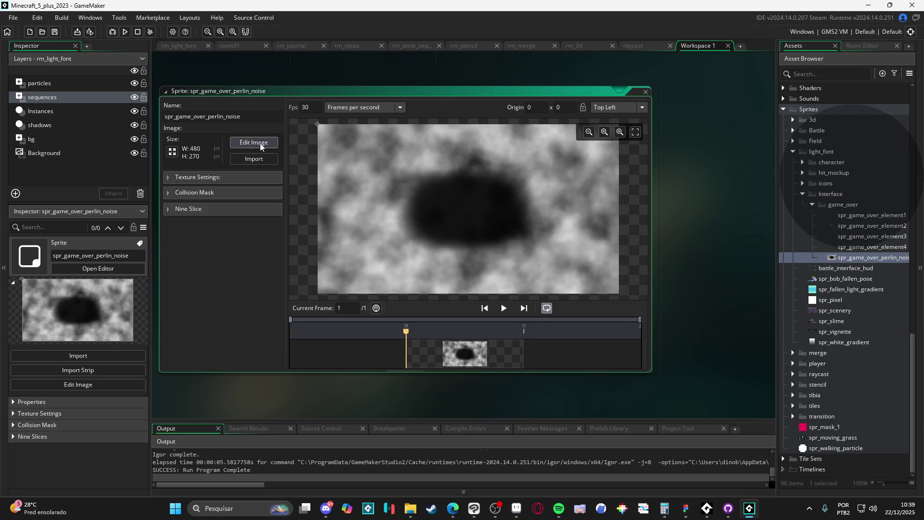
Clear the noise sprite's frame and stamp the pasted desaturated noise image across it
click(254, 143)
scroll(462, 229, down, 1)
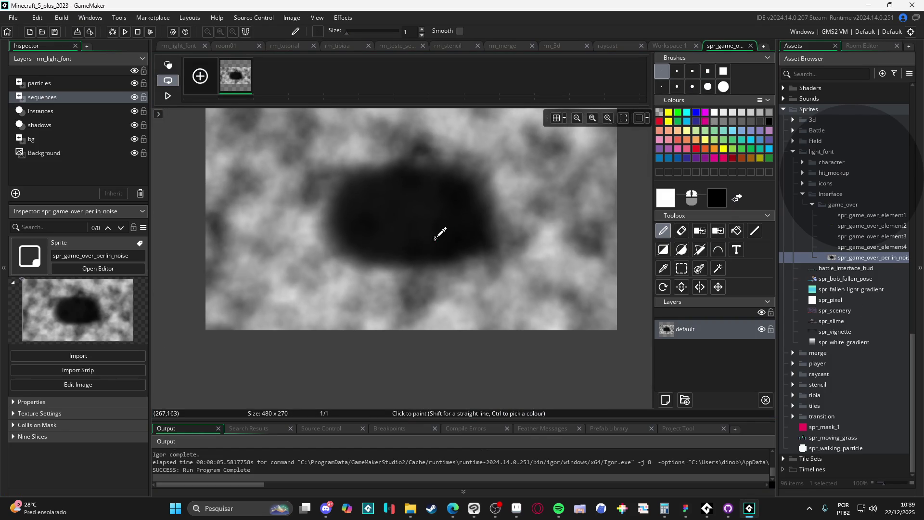
drag(440, 238, 449, 291)
key(ctrl+a)
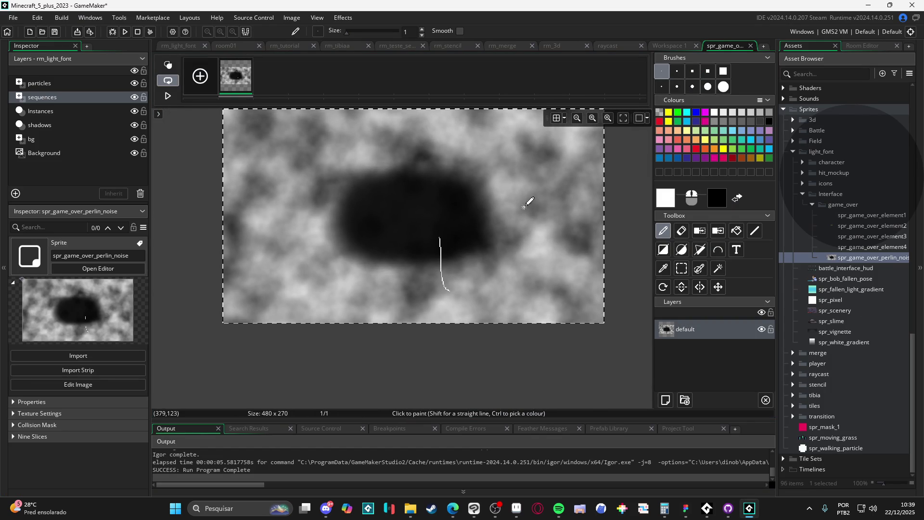
key(Delete)
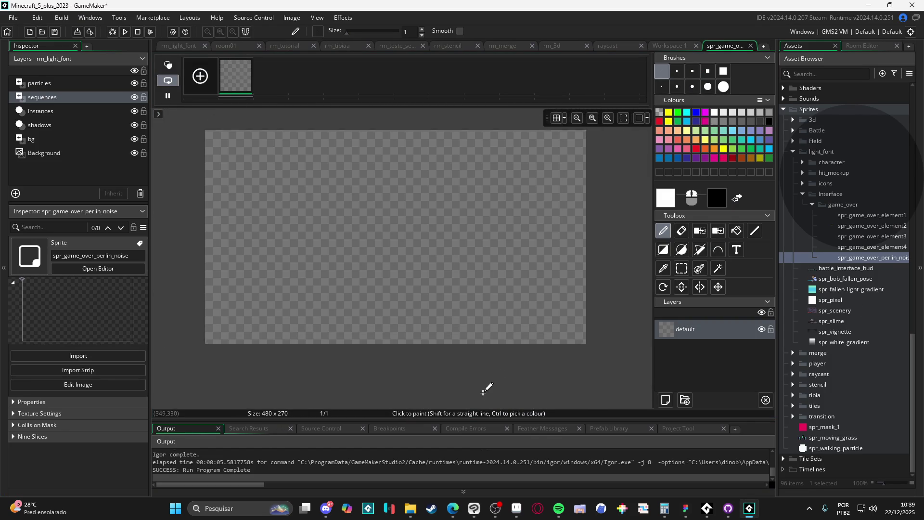
key(ctrl+v)
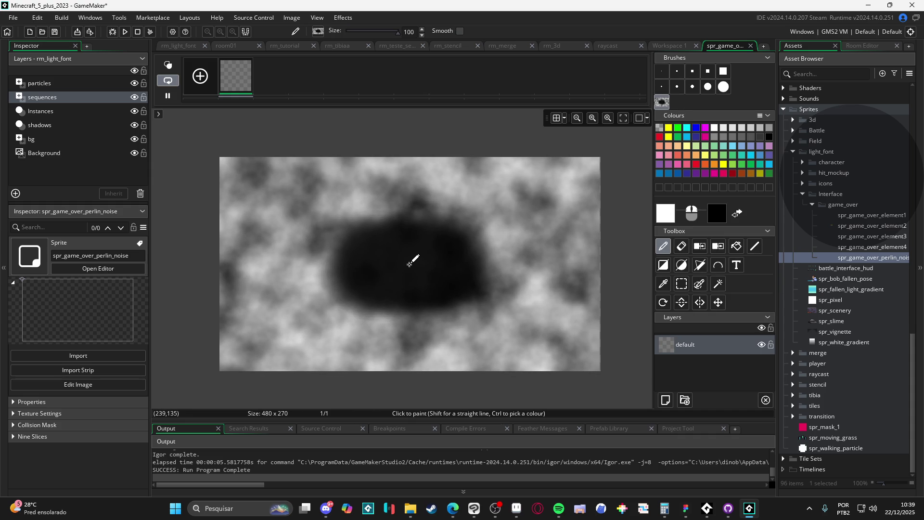
click(409, 264)
click(852, 257)
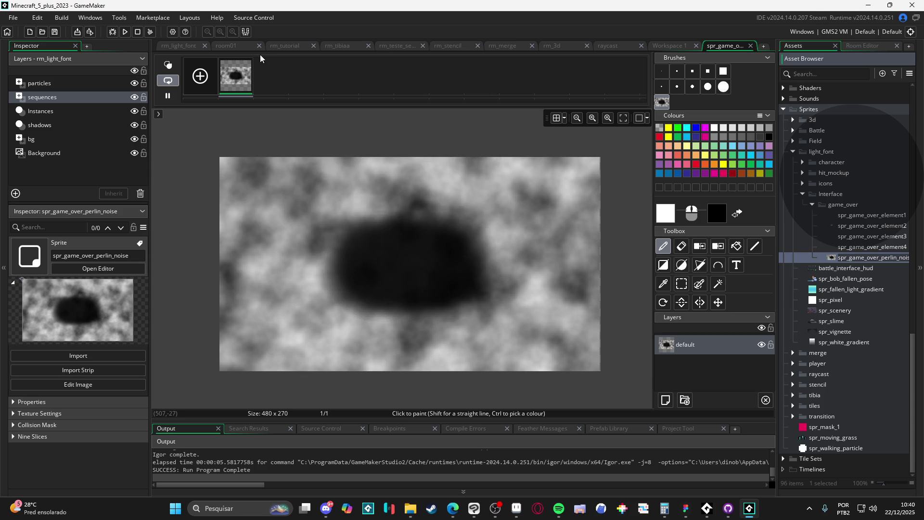
click(837, 299)
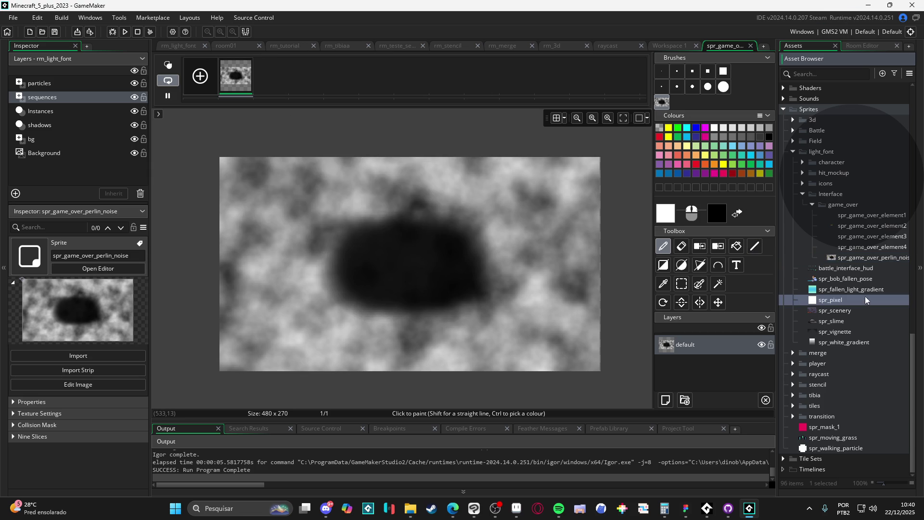
Reopen the perlin noise sprite's editor, then return to the workspace tabs
click(844, 262)
double_click(845, 262)
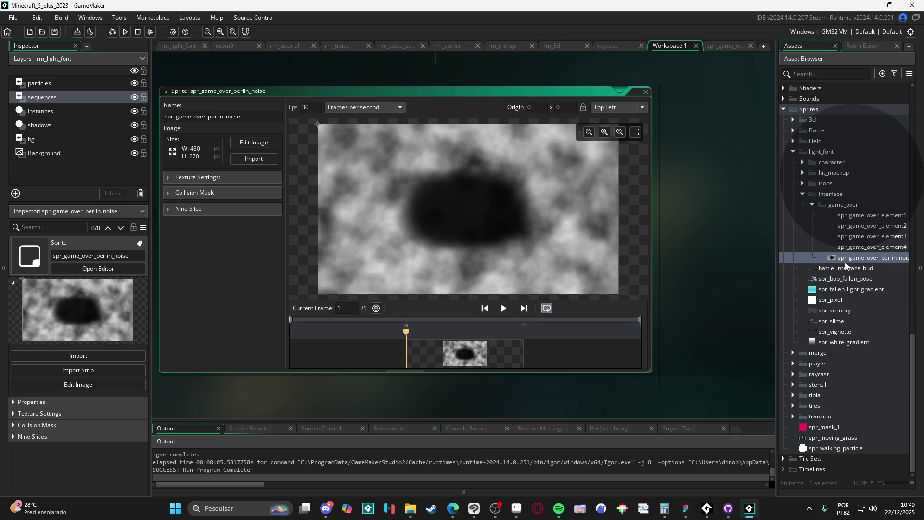
click(236, 48)
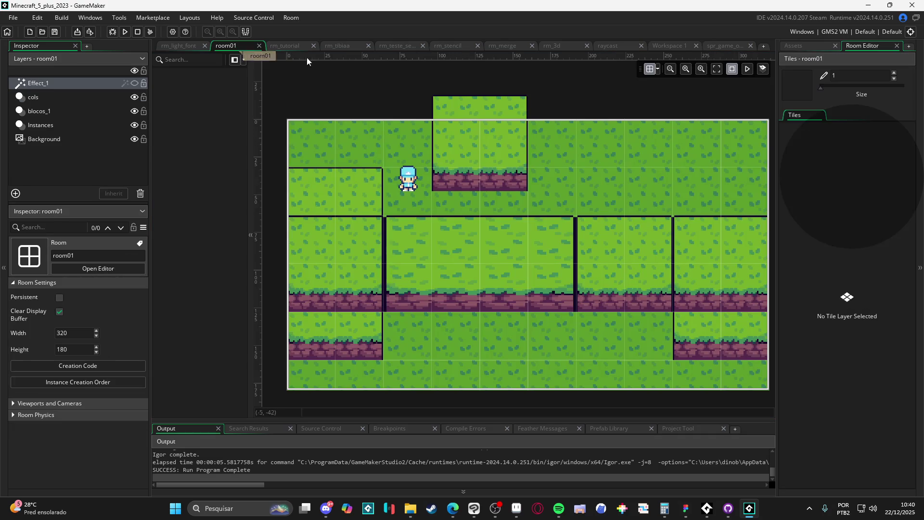
click(710, 46)
click(669, 46)
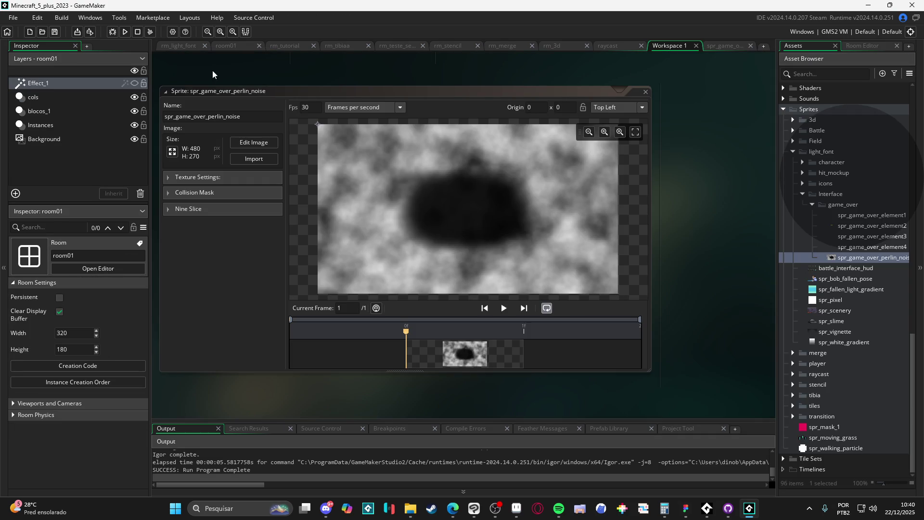
Cycle through the room tabs and settle on rm_light_font with its sqn_game_over sequence layer
click(181, 49)
click(244, 50)
click(281, 47)
click(358, 47)
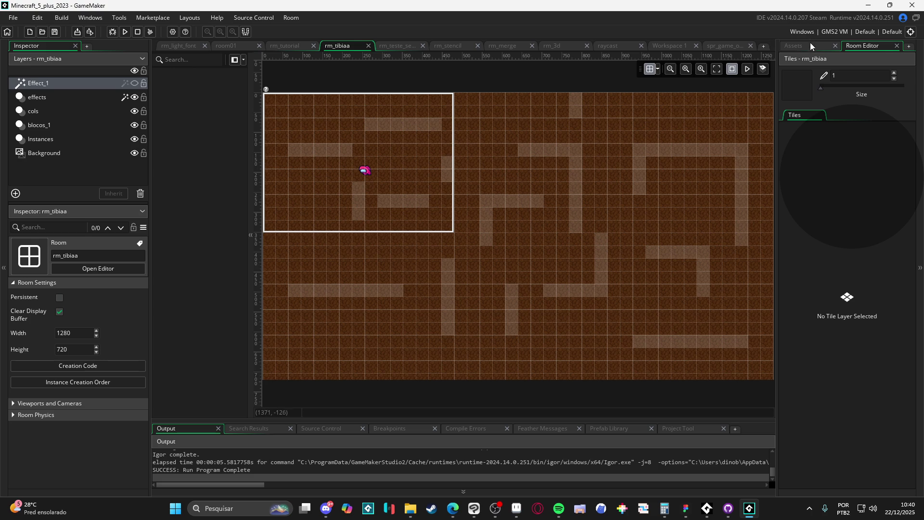
click(811, 45)
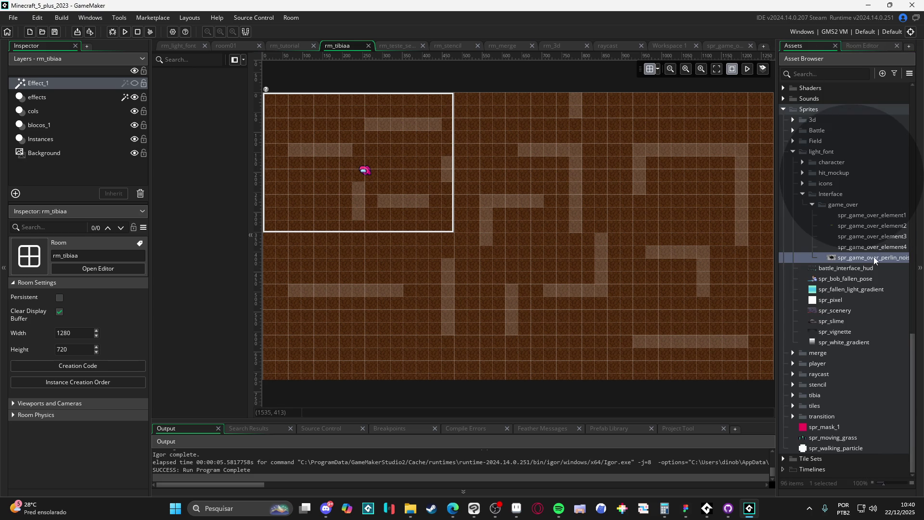
scroll(835, 296, up, 8)
scroll(380, 77, up, 1)
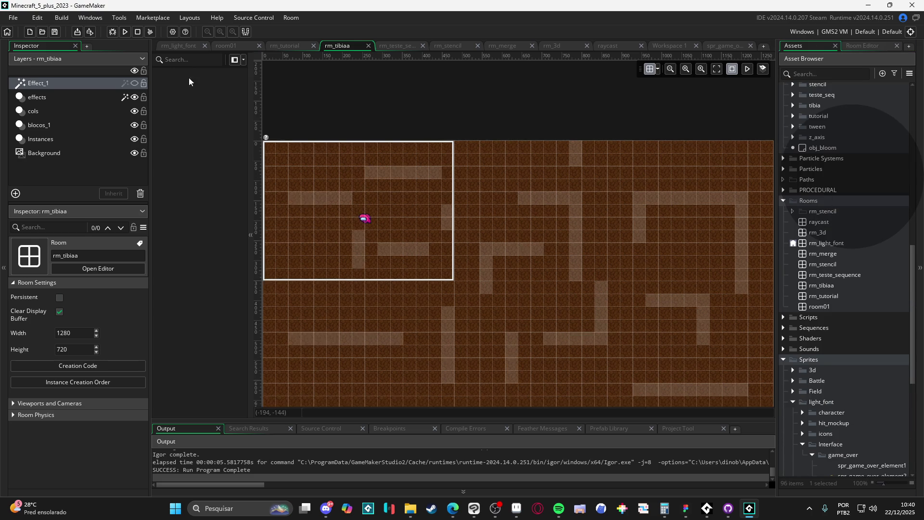
click(186, 46)
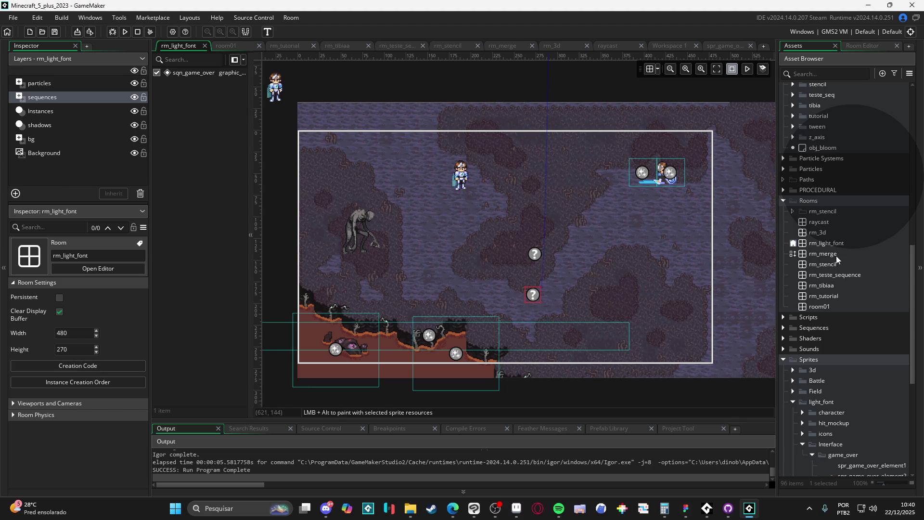
scroll(839, 324, down, 1)
scroll(821, 319, up, 20)
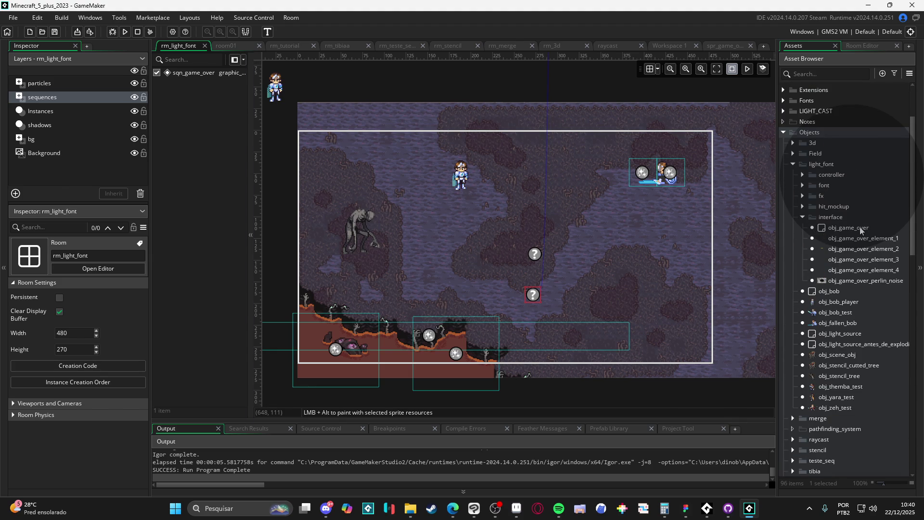
In obj_game_over_perlin_noise's Draw GUI End, change draw_rectangle's _cw, _ch to 480, 270, then run
double_click(859, 227)
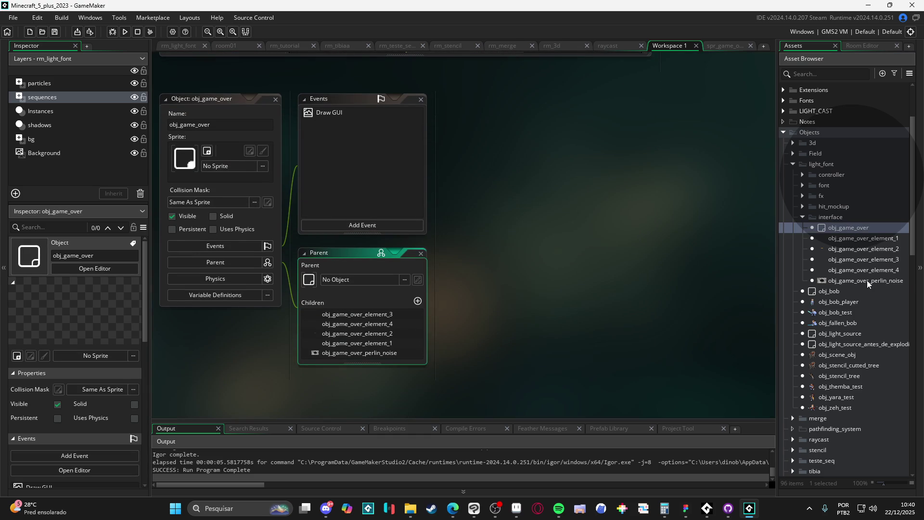
double_click(866, 280)
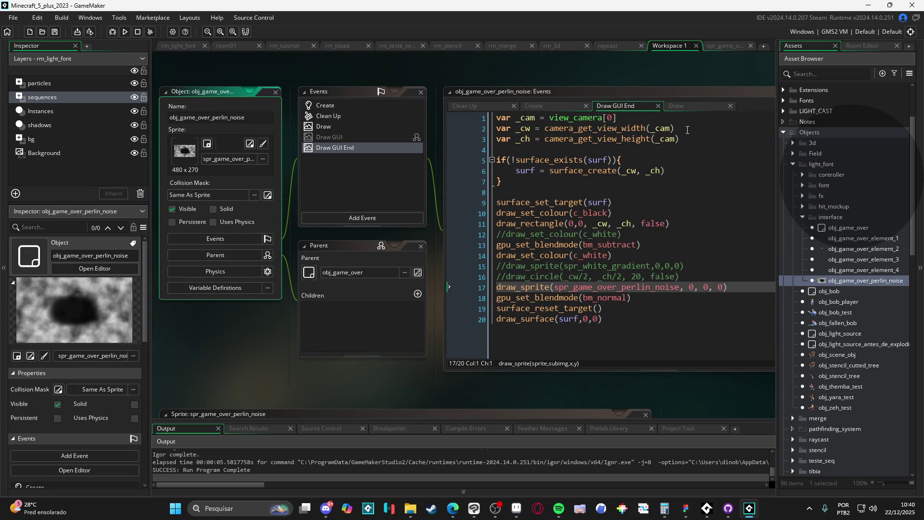
double_click(602, 223)
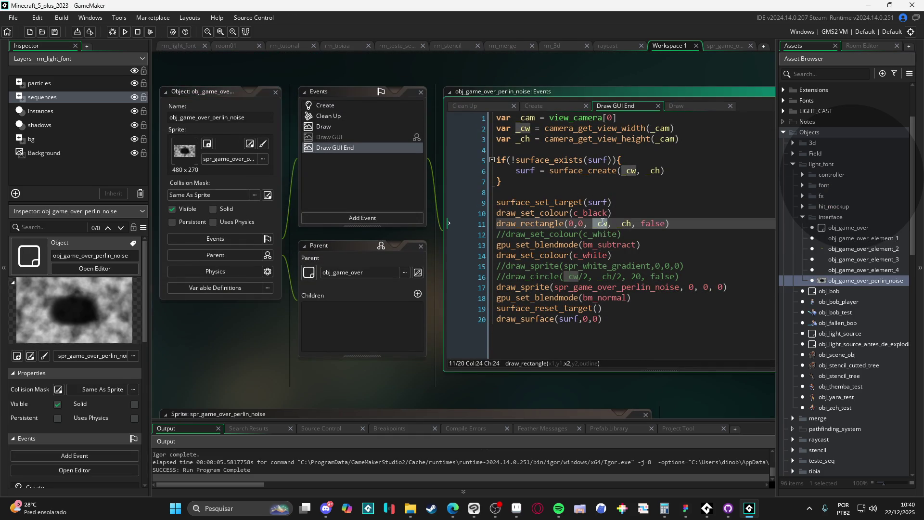
text(480)
key(BackSpace)
key(ctrl+shift+Right)
text(270)
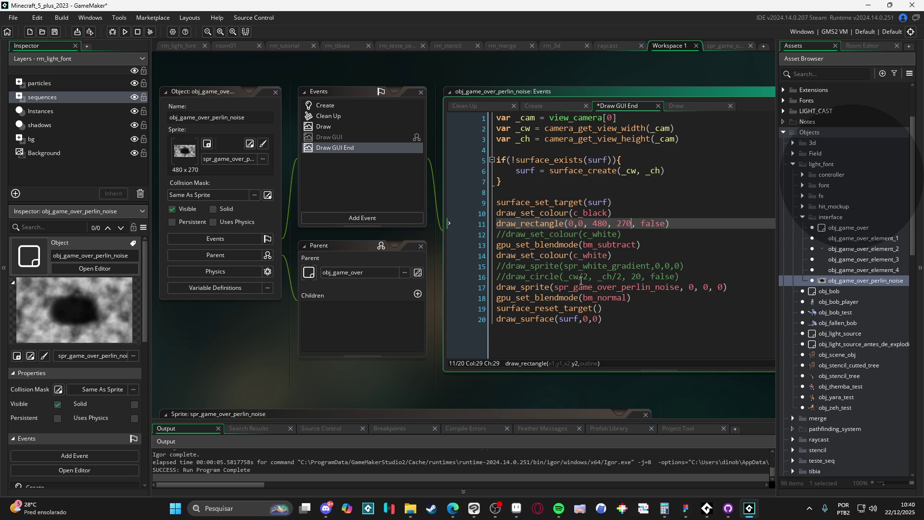
click(680, 287)
key(F5)
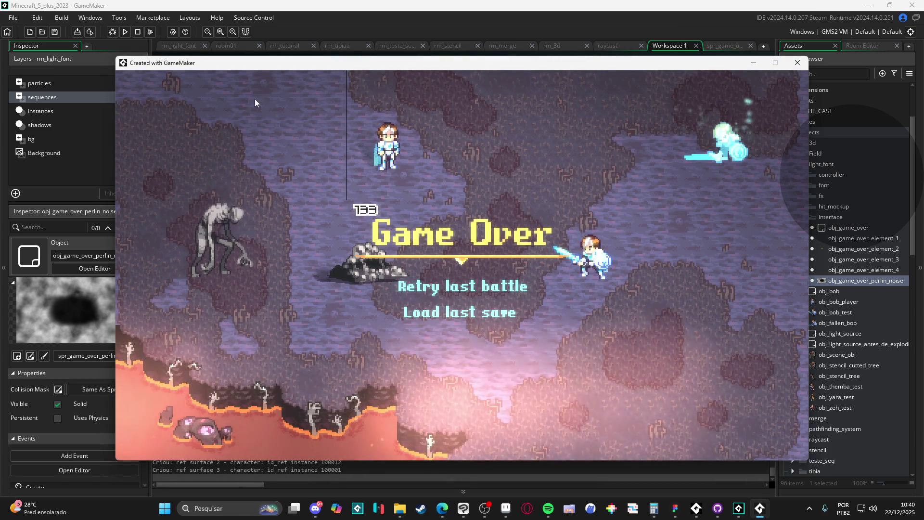
Close the test game and switch to Verdant's Steam store page in Edge
click(795, 62)
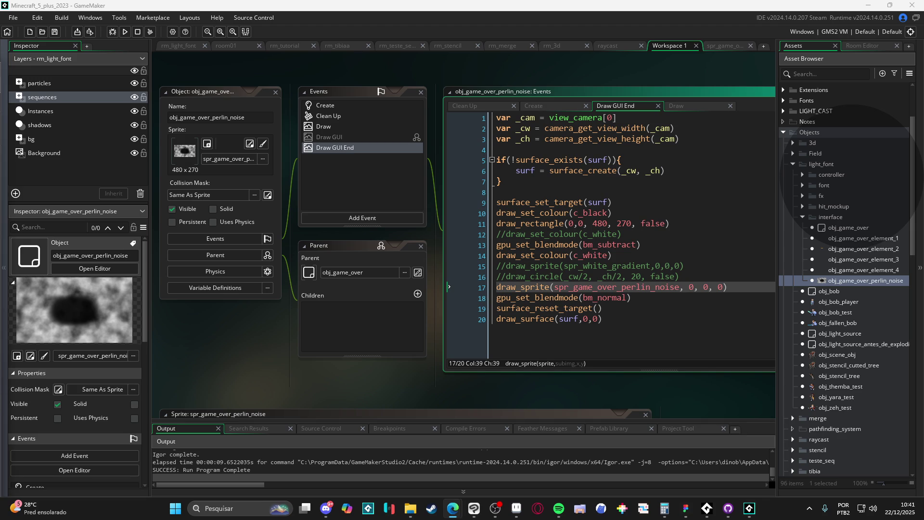
key(alt+Tab)
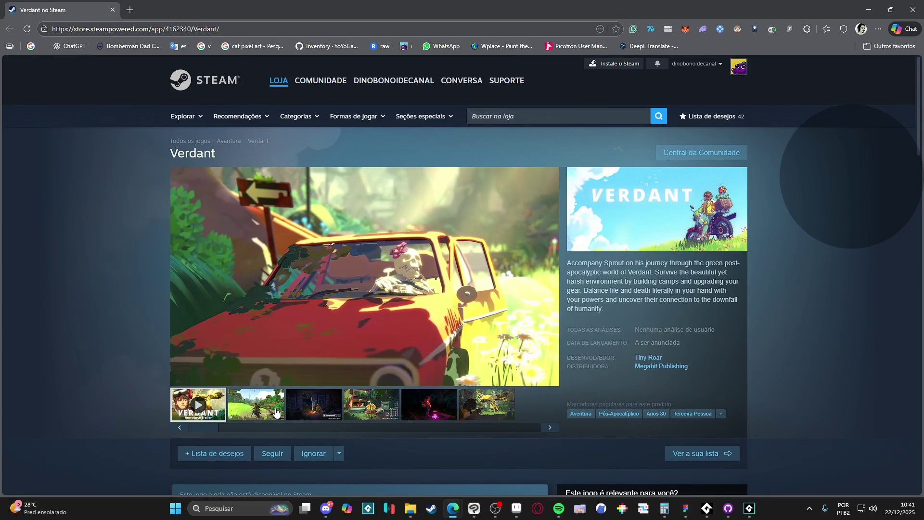
Watch Verdant's trailer full screen and page through the screenshot gallery
click(549, 378)
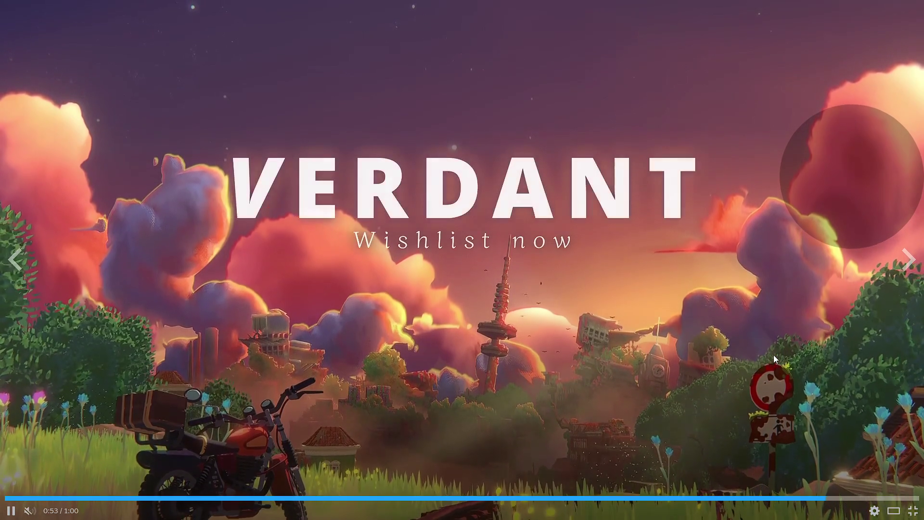
click(912, 510)
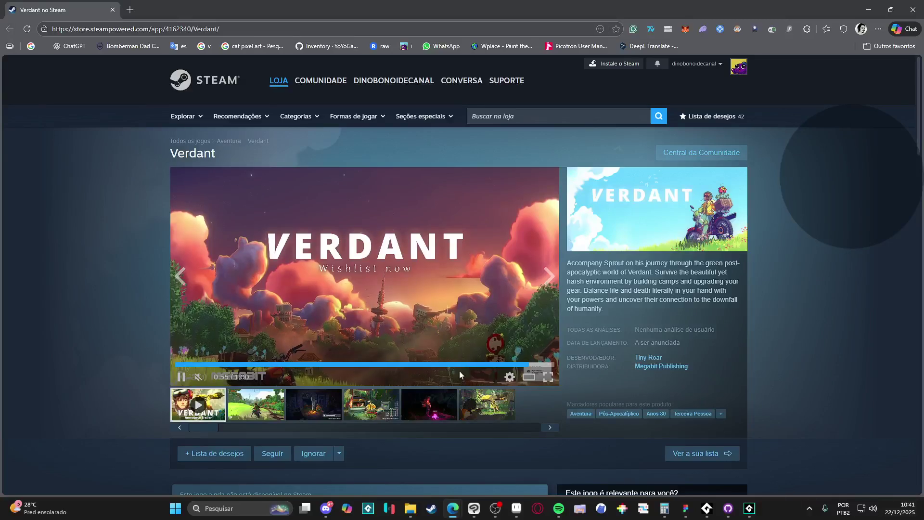
click(549, 332)
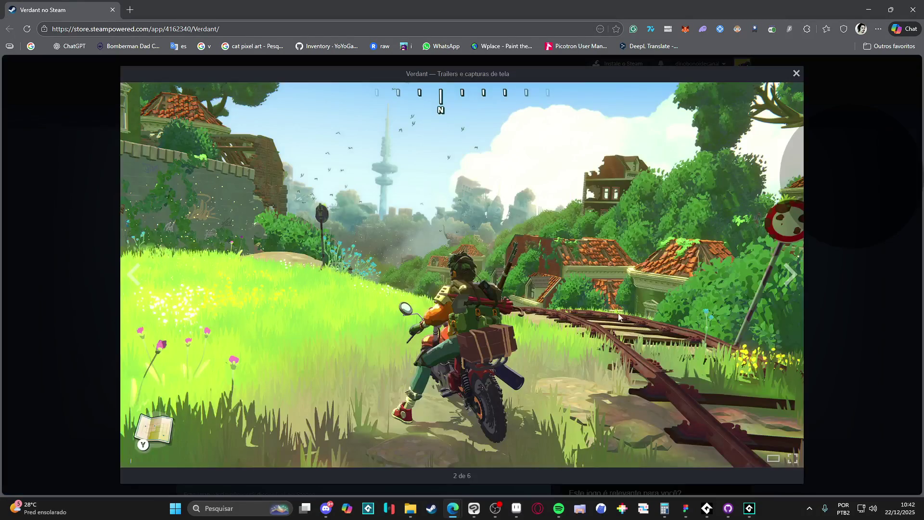
click(790, 277)
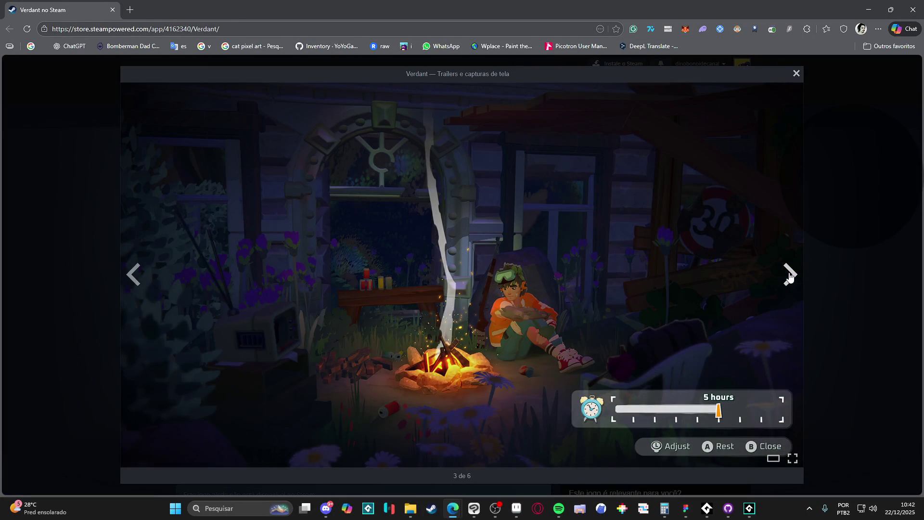
click(790, 277)
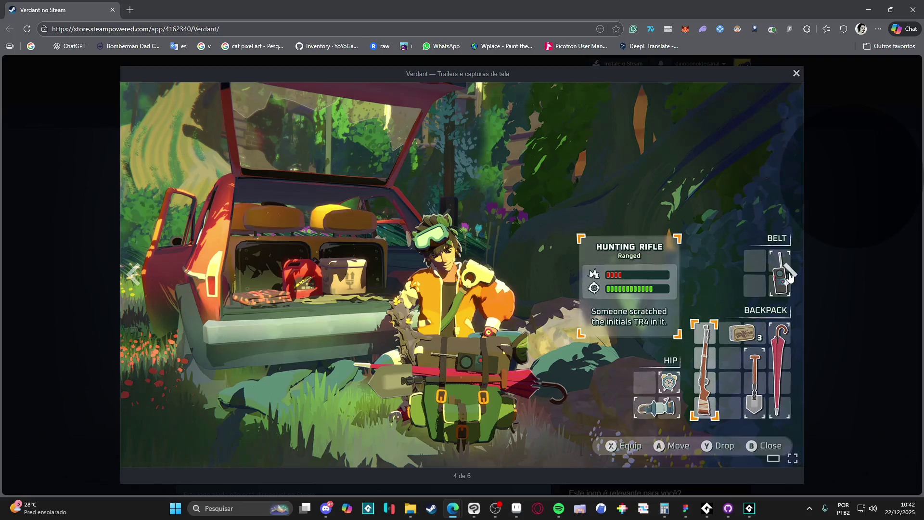
click(790, 277)
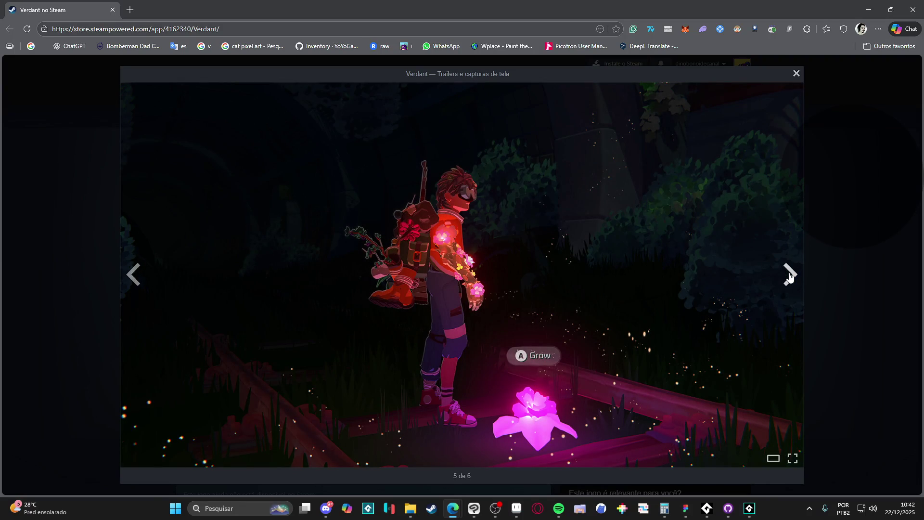
click(790, 277)
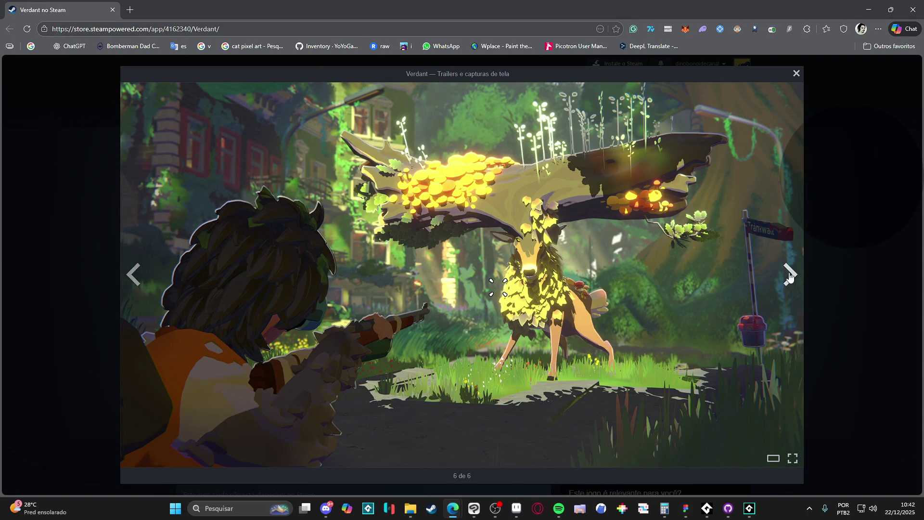
click(789, 276)
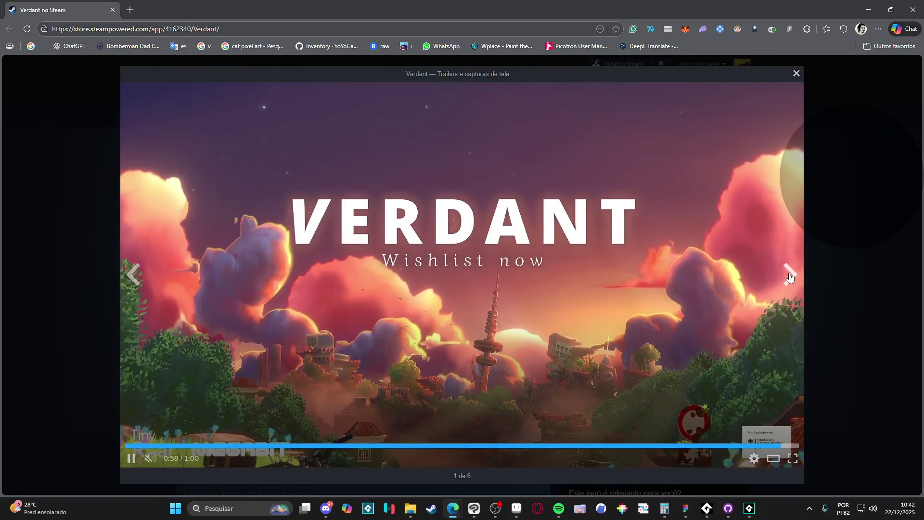
click(790, 277)
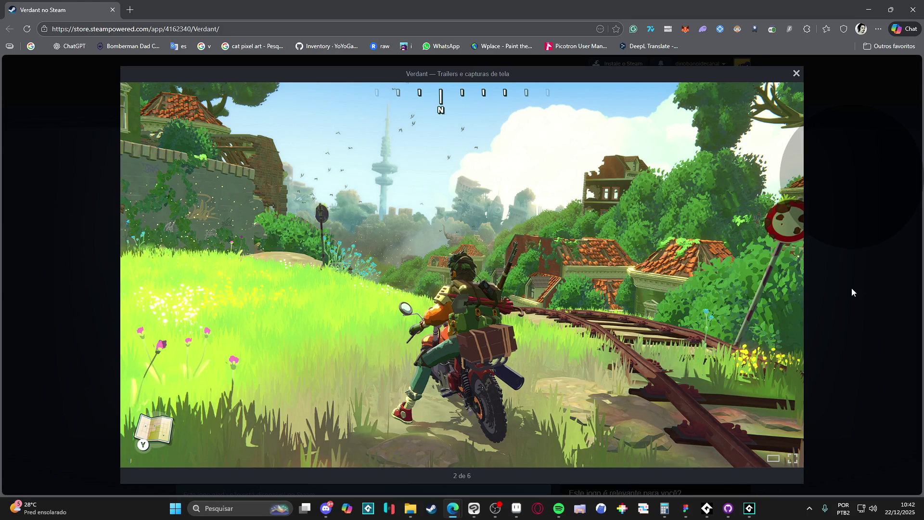
click(851, 289)
Add Verdant to the wishlist and close the browser window
scroll(625, 346, down, 2)
click(214, 357)
scroll(815, 256, down, 5)
scroll(816, 261, down, 15)
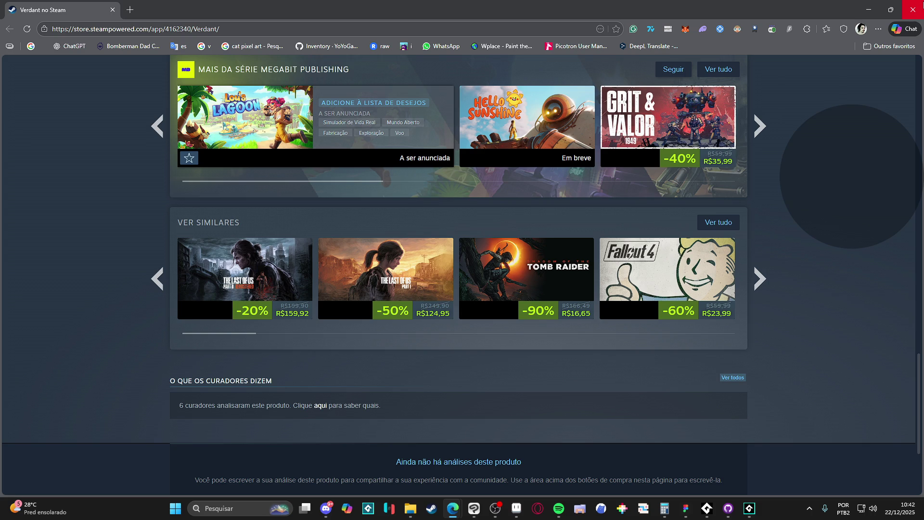
click(913, 9)
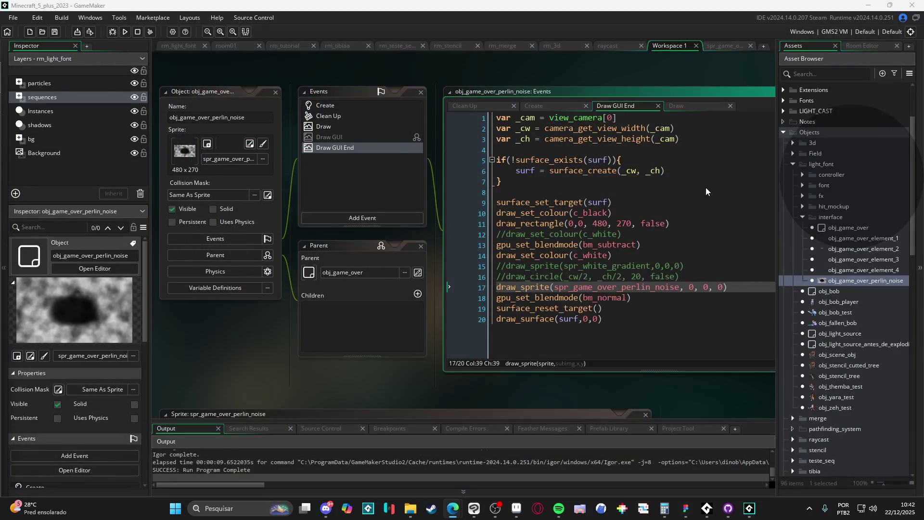
Find spr_game_over_perlin_noise in the Asset Browser, open it, and launch Edit Image
click(640, 95)
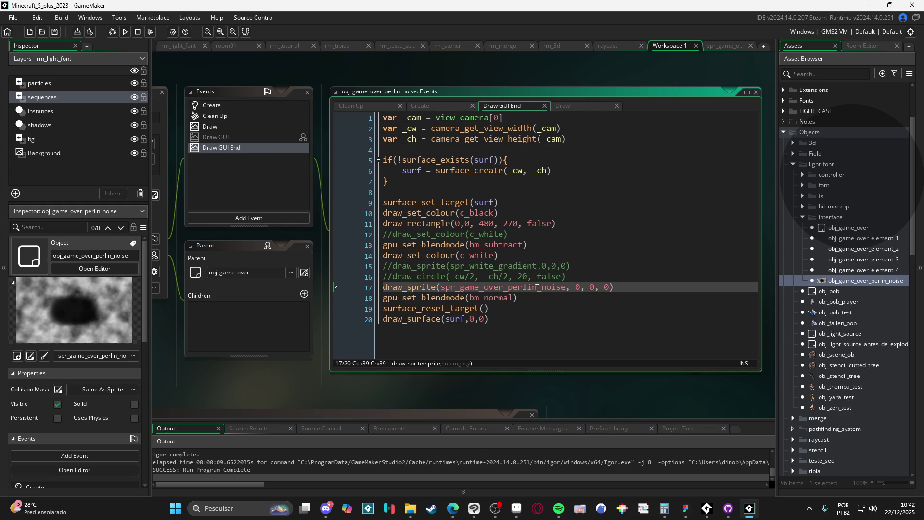
mouse_move(544, 290)
scroll(830, 370, down, 7)
scroll(830, 371, down, 9)
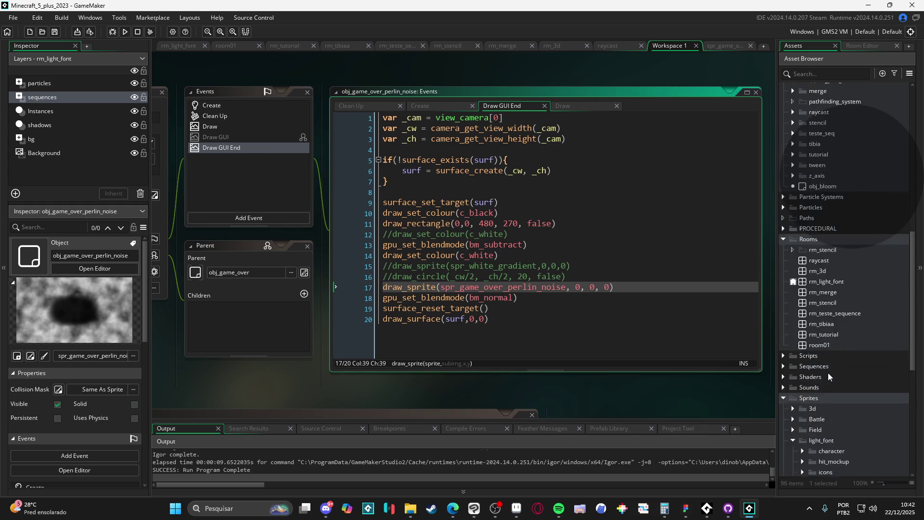
click(853, 314)
double_click(854, 314)
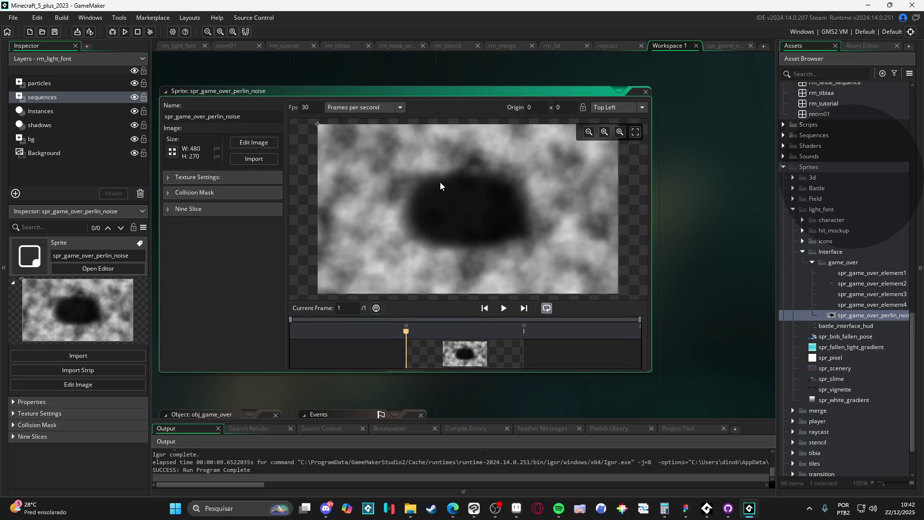
click(260, 144)
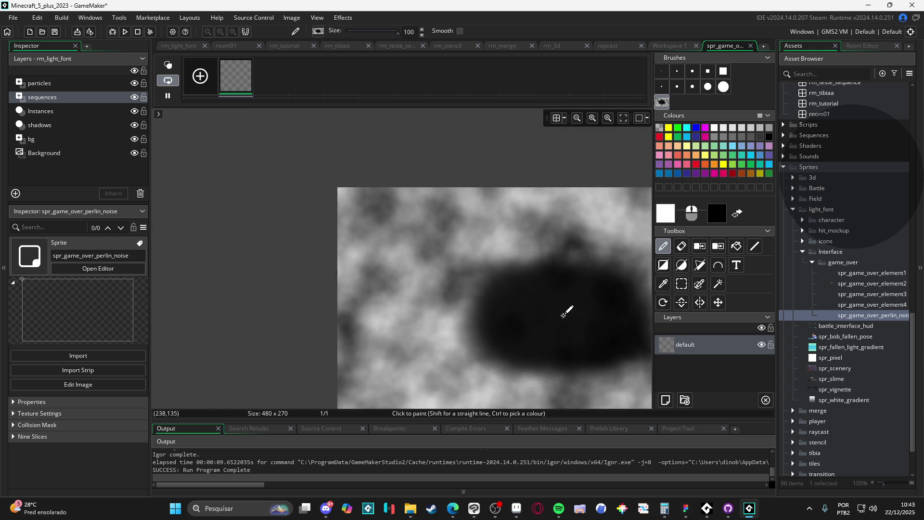
click(565, 315)
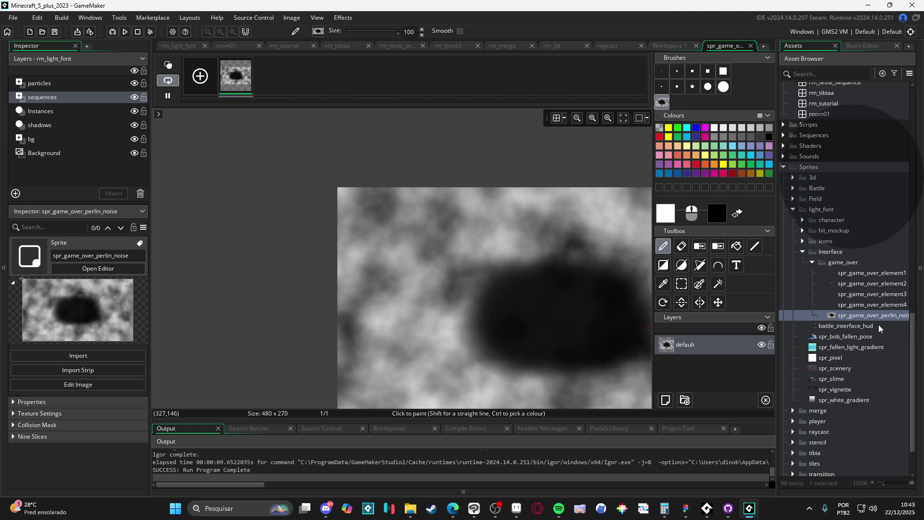
click(856, 319)
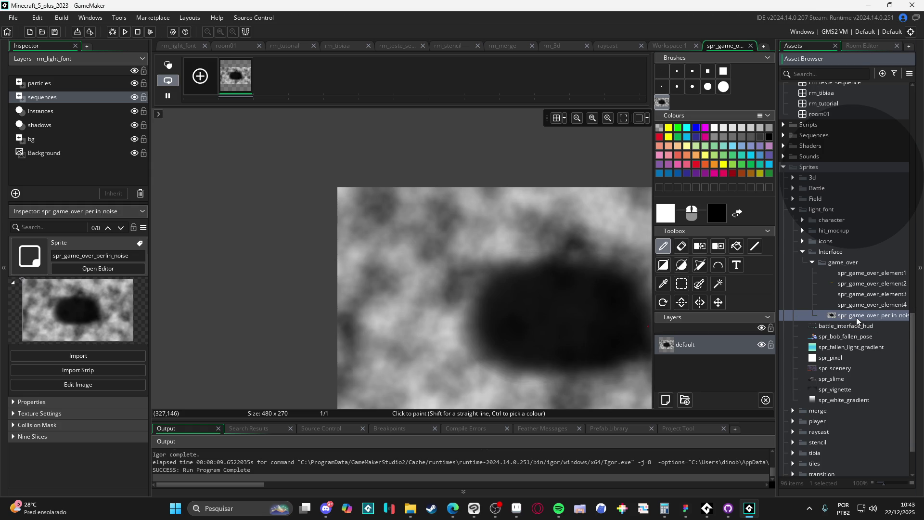
click(858, 319)
click(871, 319)
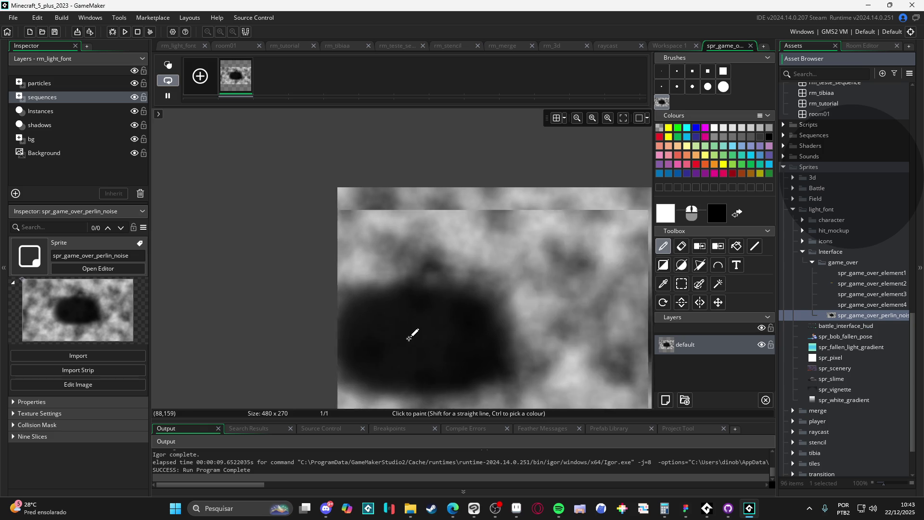
key(F5)
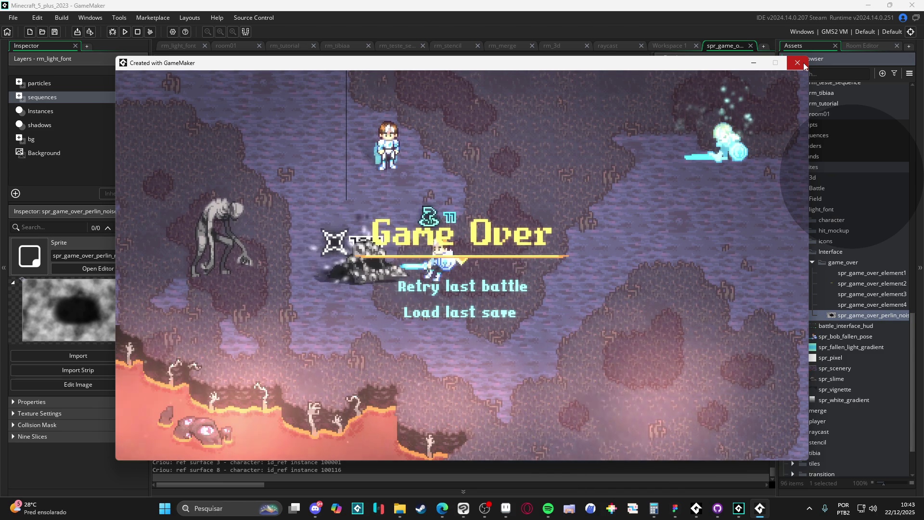
click(800, 63)
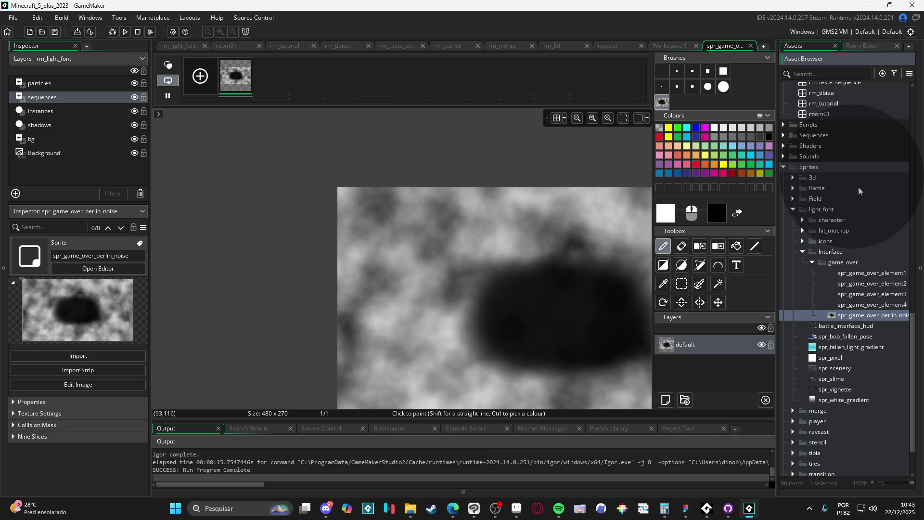
In obj_game_over_perlin_noise, move draw_set_colour(c_white) above gpu_set_blendmode and save
scroll(876, 299, up, 1)
scroll(876, 299, up, 1)
scroll(877, 298, up, 1)
scroll(868, 293, up, 5)
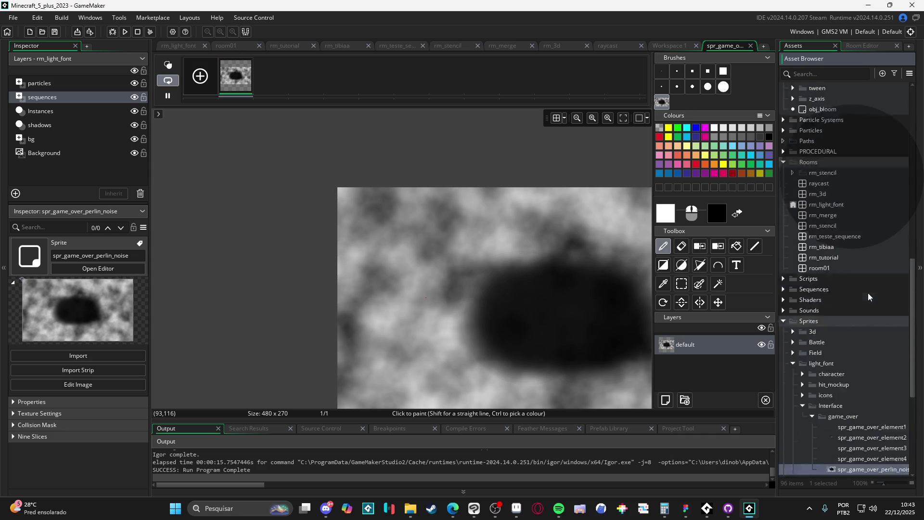
scroll(868, 293, up, 6)
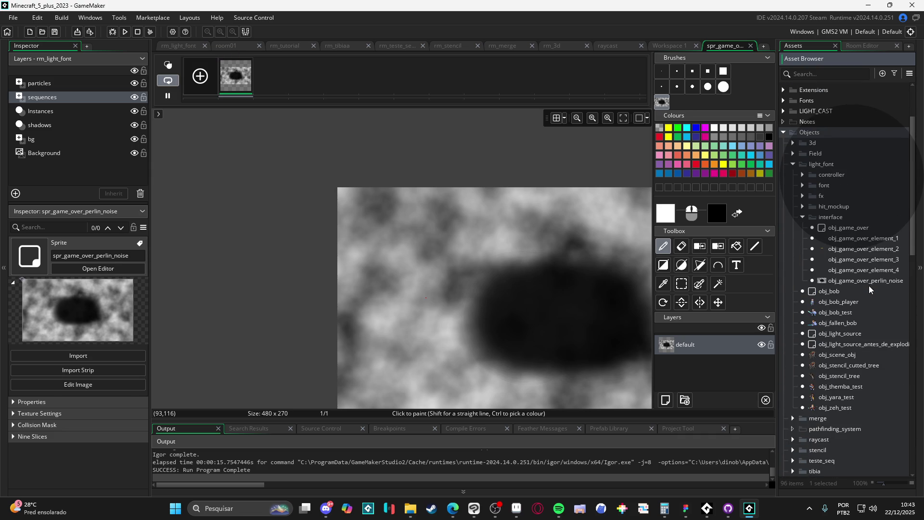
double_click(866, 283)
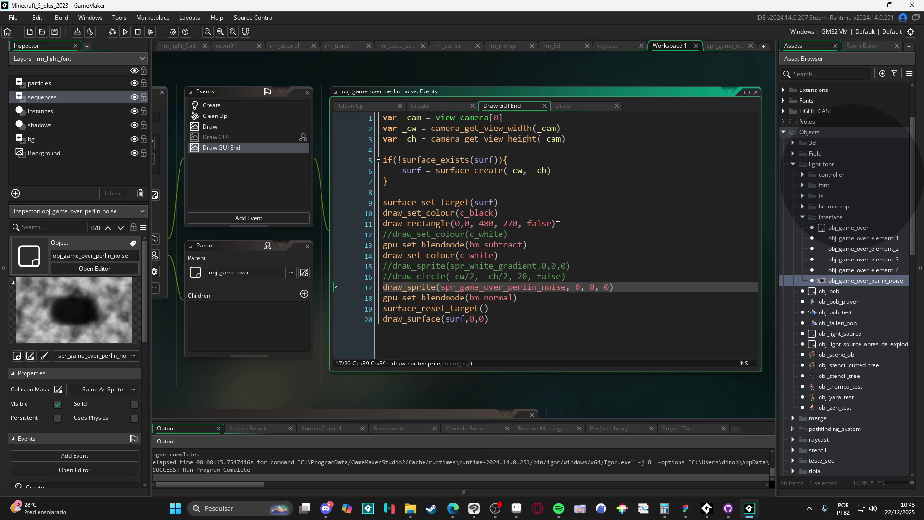
click(509, 254)
key(shift+Home)
key(BackSpace)
click(528, 235)
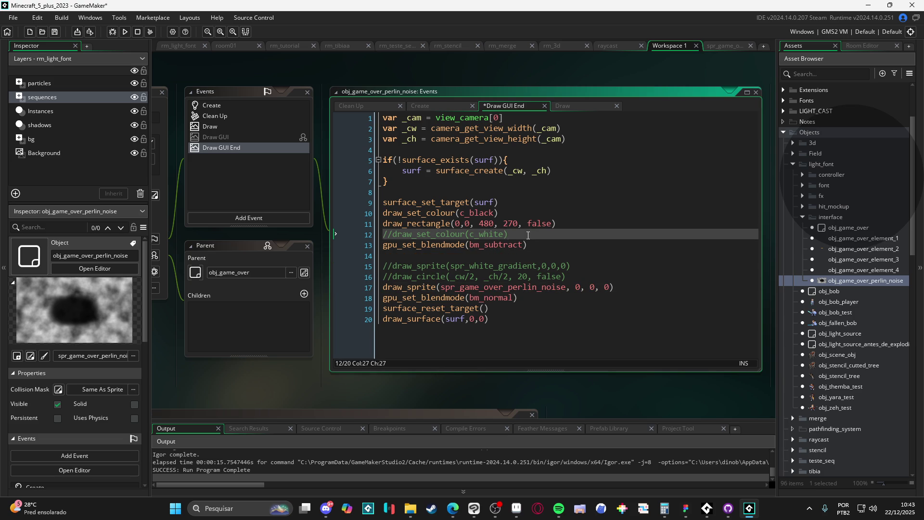
key(Return)
text(draw_set_colour(c_white))
key(ctrl+s)
Delete the empty line and the commented draw_sprite and draw_circle lines, then run the game
click(473, 271)
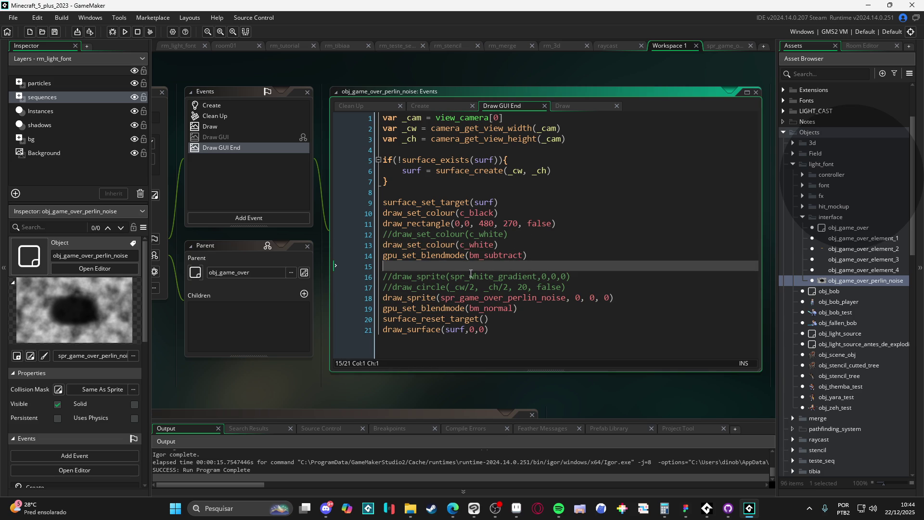
key(BackSpace)
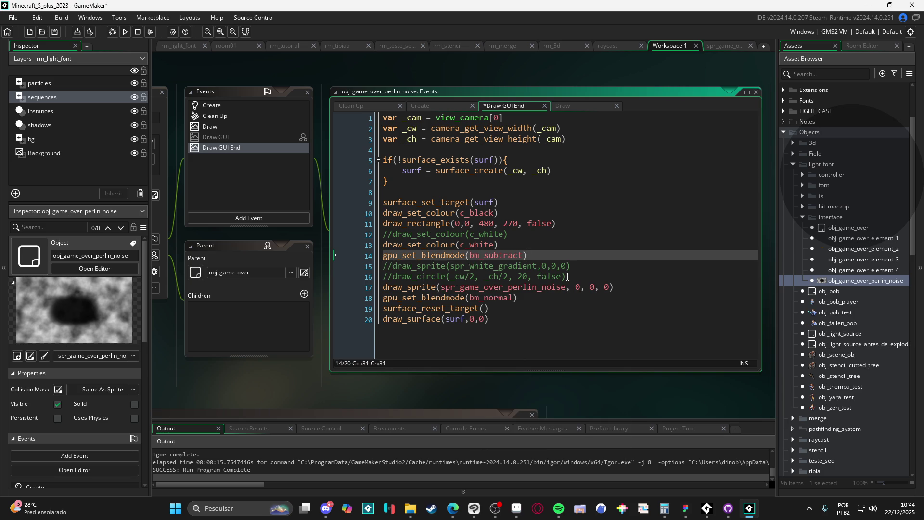
drag(568, 276, 311, 267)
key(BackSpace)
key(BackSpace)
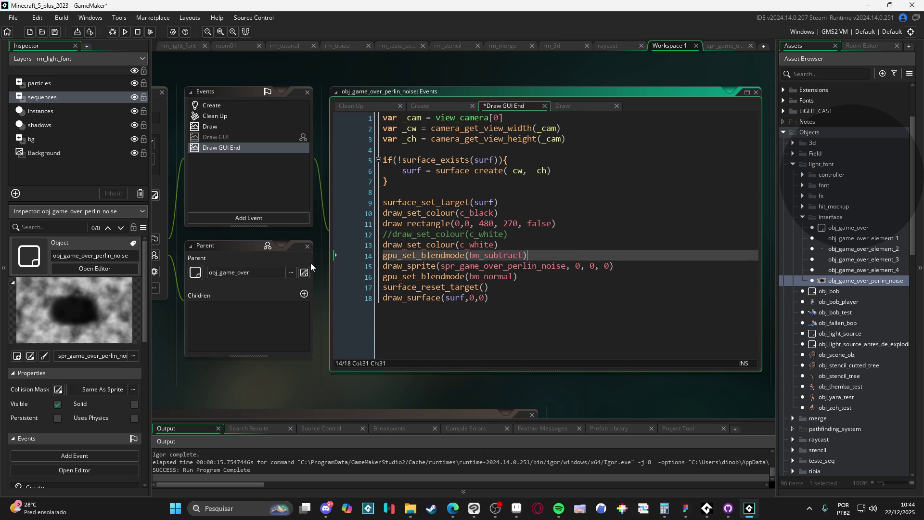
key(F5)
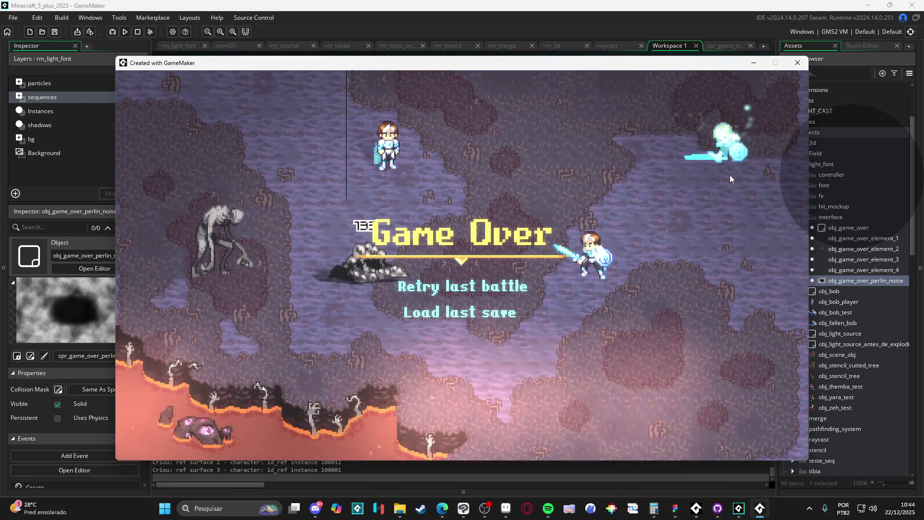
Close the running game window after viewing the Game Over screen
click(797, 63)
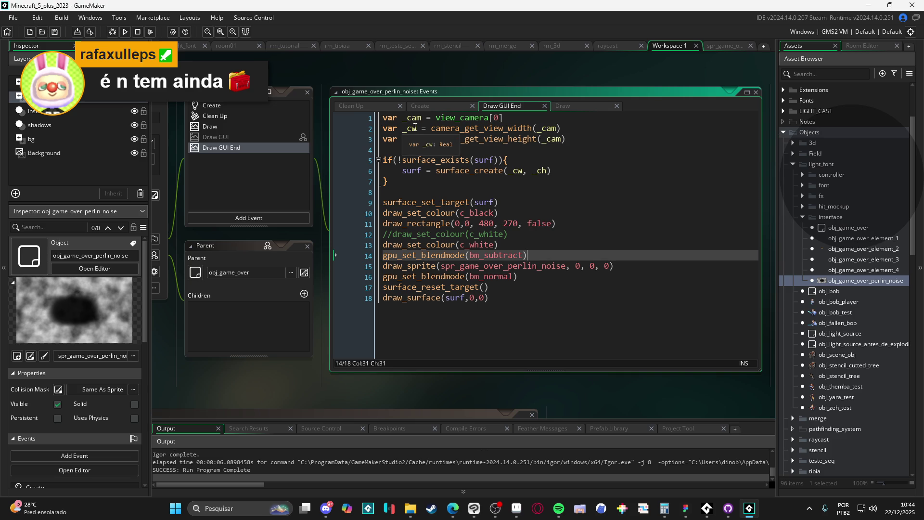
Rename _cw and _ch to surf_w and surf_h and pass them to surface_create
click(415, 127)
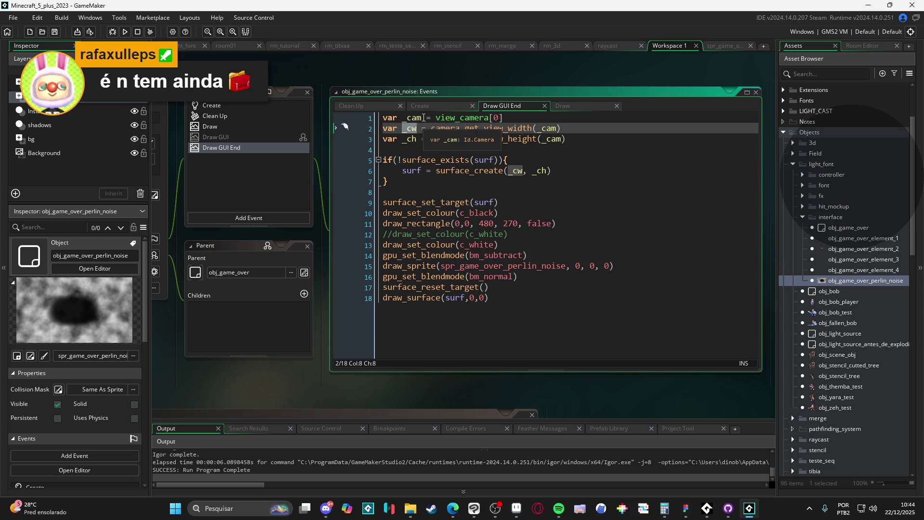
key(BackSpace)
key(BackSpace)
key(BackSpace)
text(surf_w)
key(Down)
key(BackSpace)
key(BackSpace)
key(BackSpace)
text(surf_)
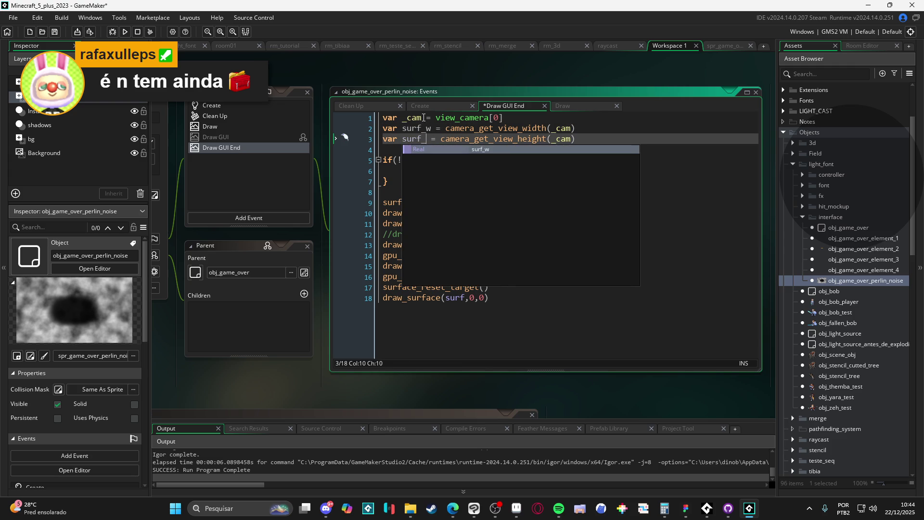
text(h)
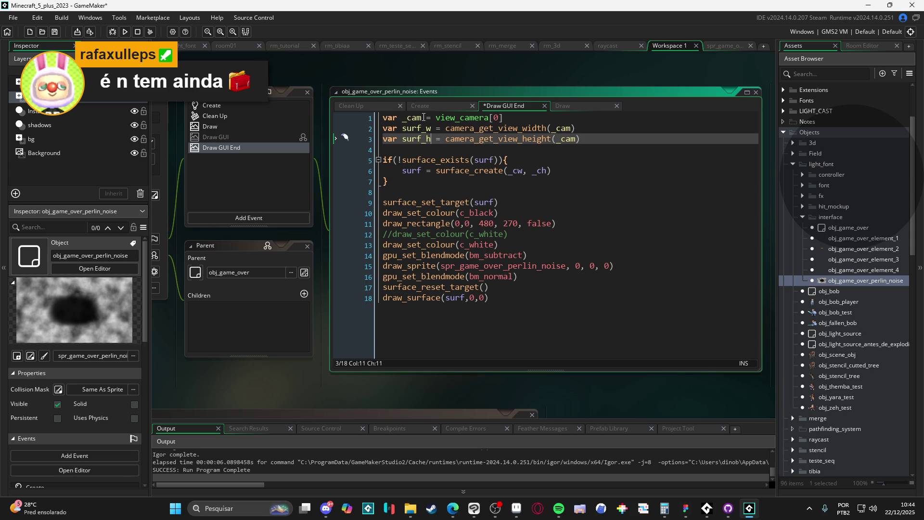
click(531, 139)
double_click(417, 128)
key(ctrl+c)
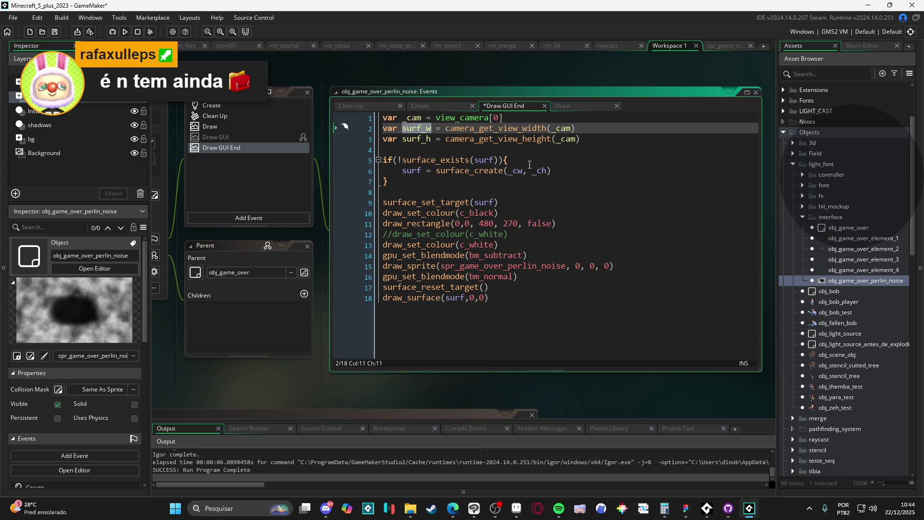
double_click(515, 170)
key(ctrl+v)
double_click(417, 138)
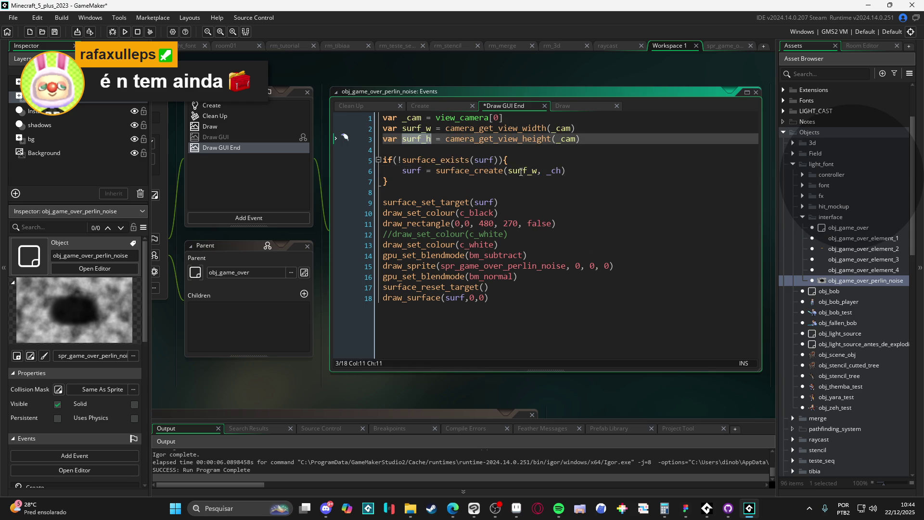
click(555, 171)
text(surf_h)
Replace the camera view width/height calls with display_get_gui_width() and display_get_gui_height(), then save
double_click(481, 128)
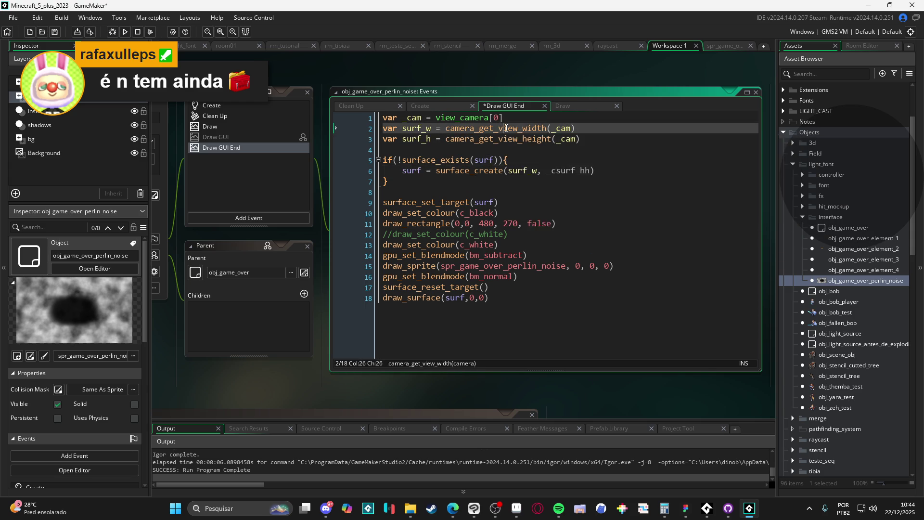
key(ctrl+a)
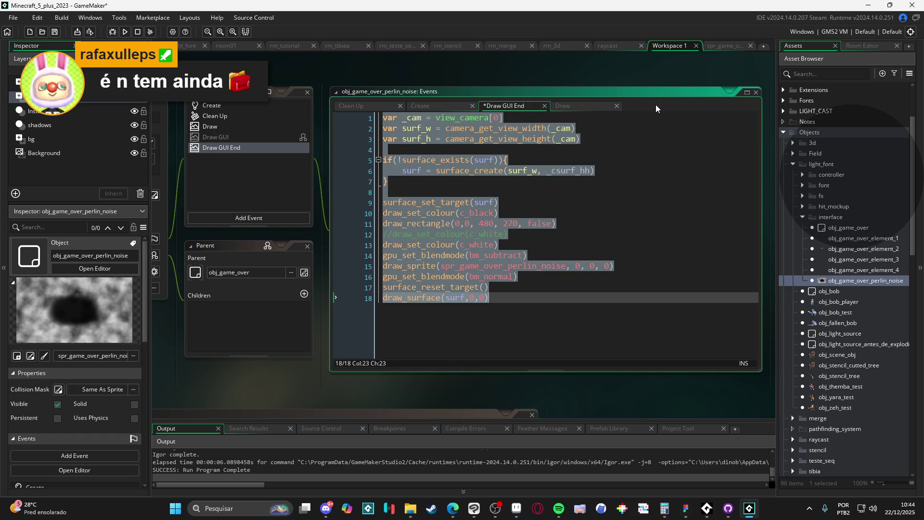
drag(582, 129, 446, 129)
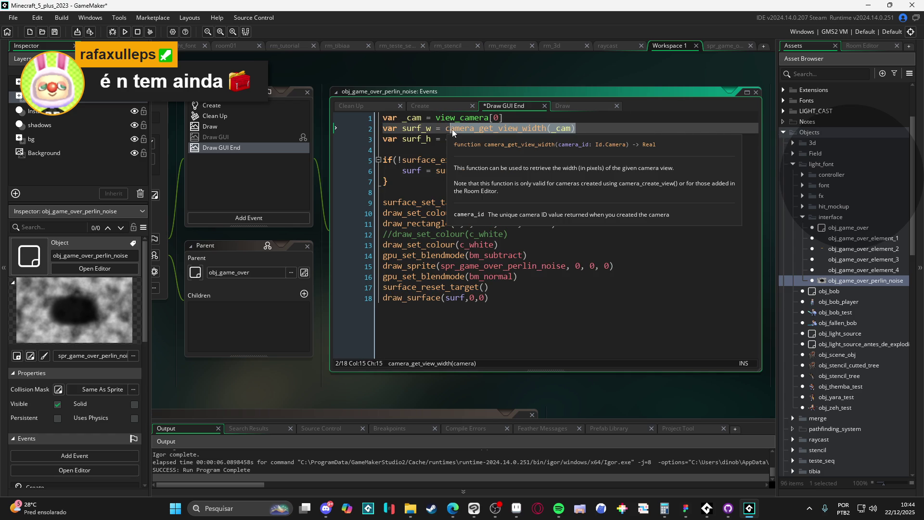
key(BackSpace)
text(gui)
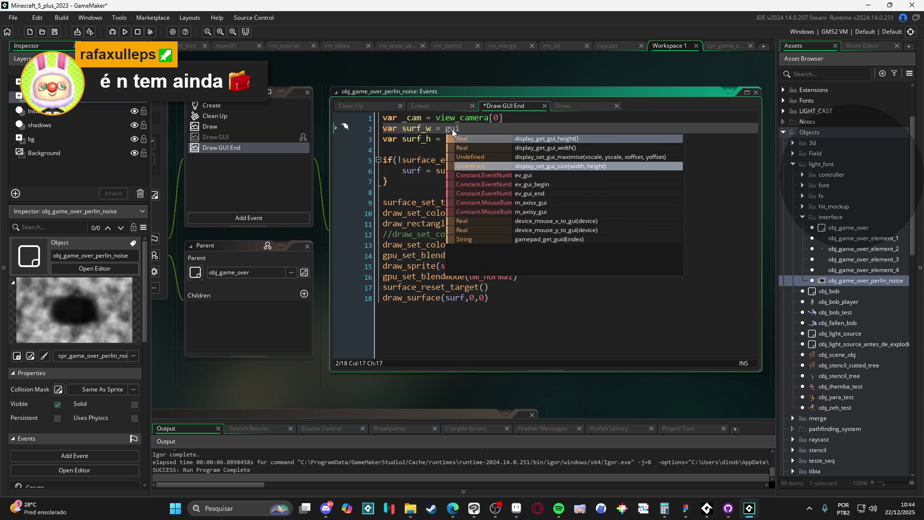
key(Down)
key(Return)
drag(564, 133, 443, 129)
key(ctrl+c)
drag(580, 139, 446, 139)
key(ctrl+v)
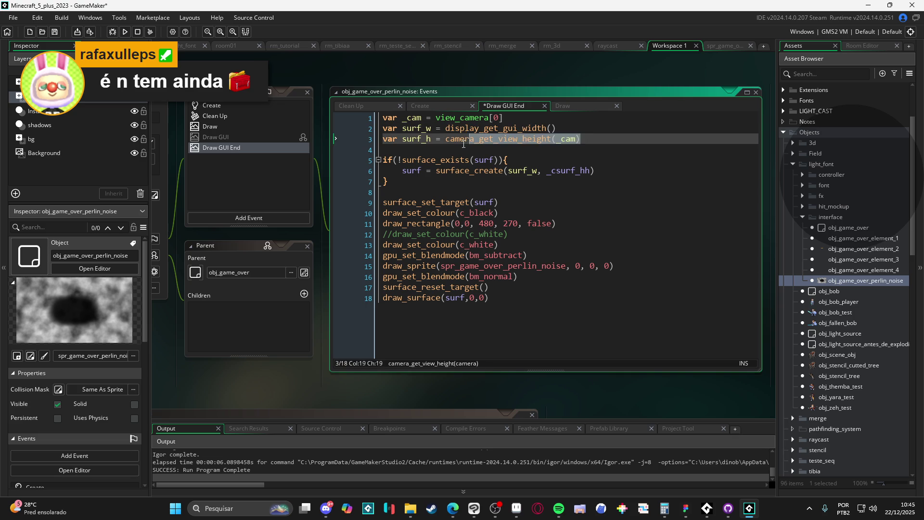
click(532, 139)
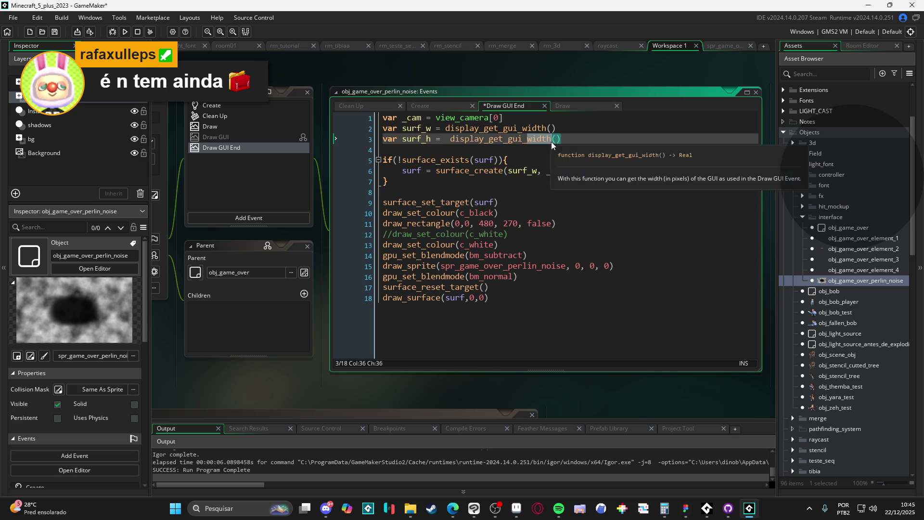
key(Delete)
key(Delete)
key(Delete)
text(h)
key(Return)
key(Delete)
key(Delete)
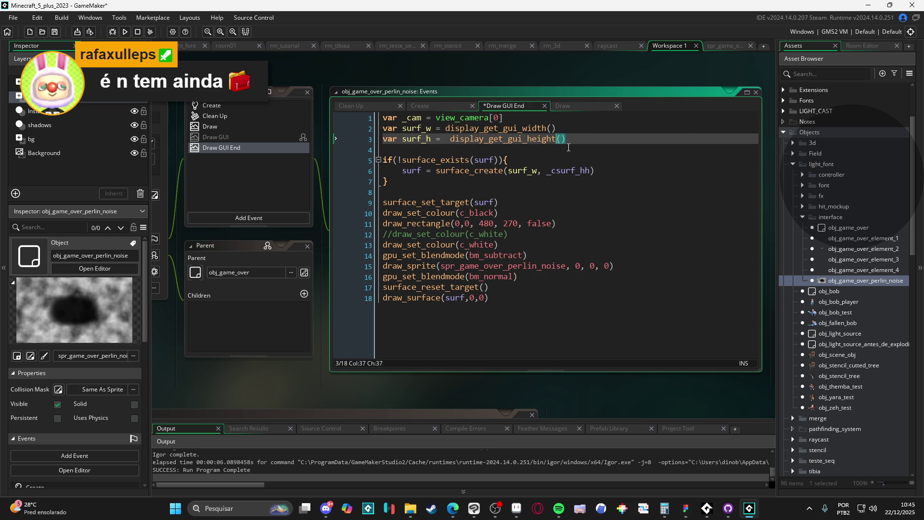
key(Down)
key(Down)
key(Down)
key(ctrl+s)
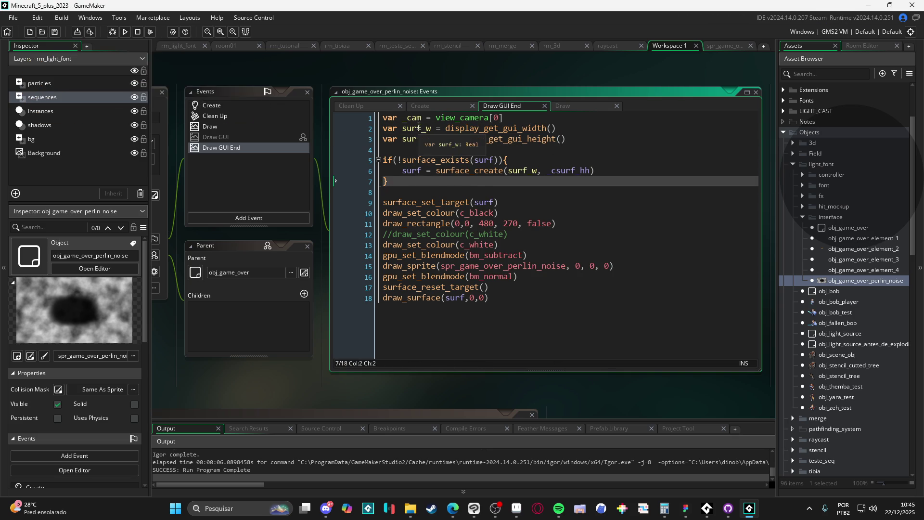
Fix surface_create's garbled height argument to surf_h and select the fixed-size rectangle line
double_click(413, 139)
key(ctrl+c)
double_click(571, 171)
key(ctrl+v)
click(461, 202)
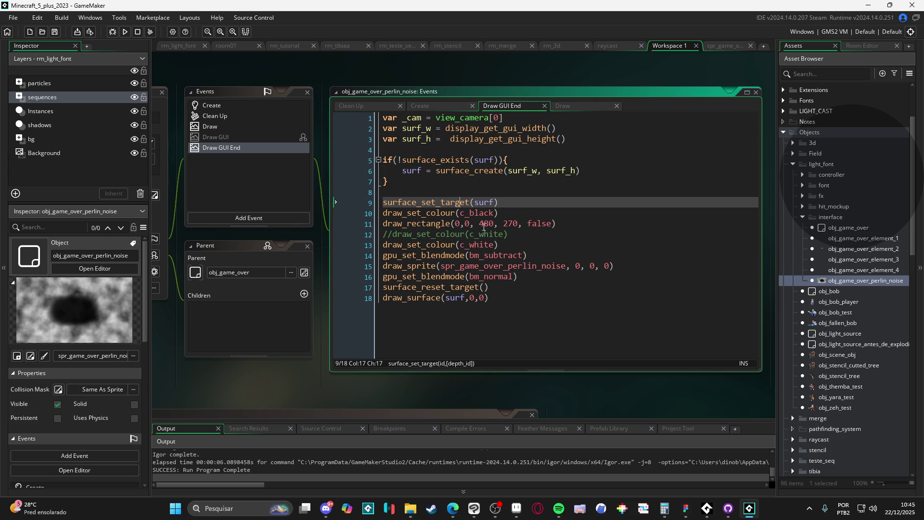
drag(565, 224, 321, 223)
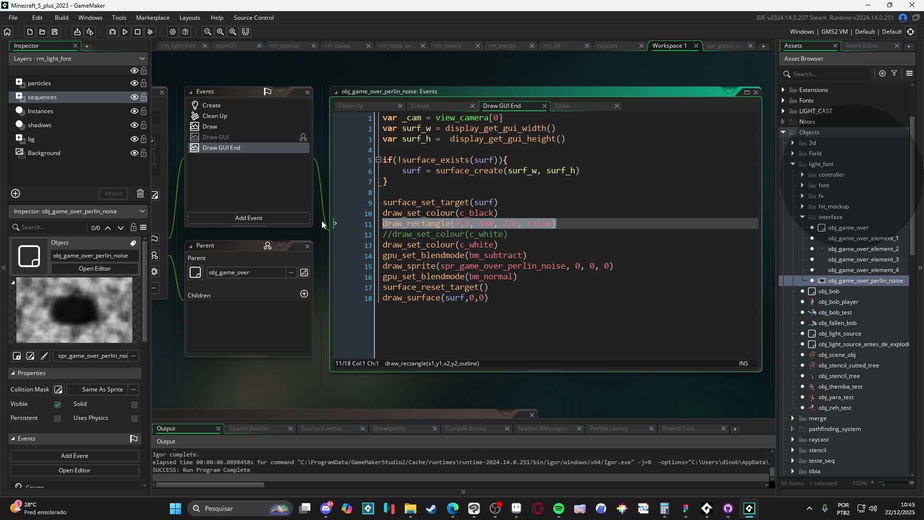
Replace the rectangle line with draw_clear(c_blak), save, and test-run the game
key(Delete)
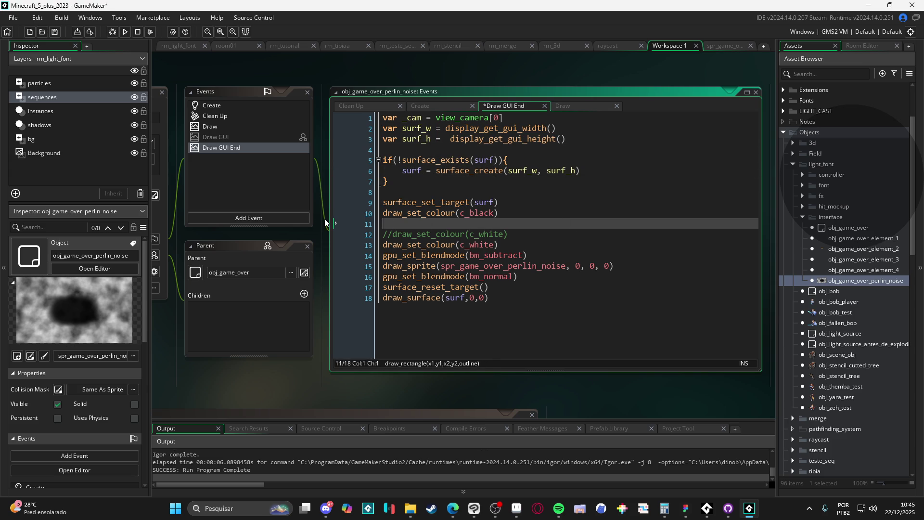
text(g)
key(BackSpace)
text(draw_s)
key(BackSpace)
text(cl)
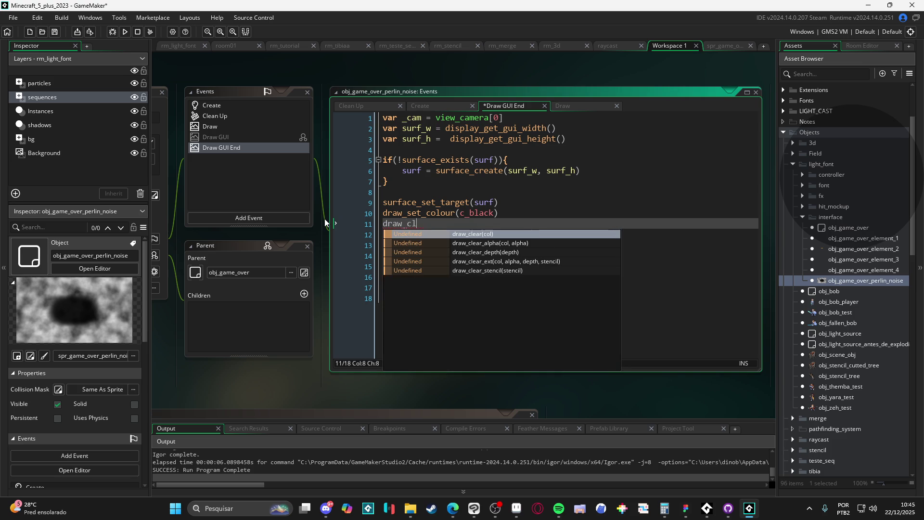
key(Return)
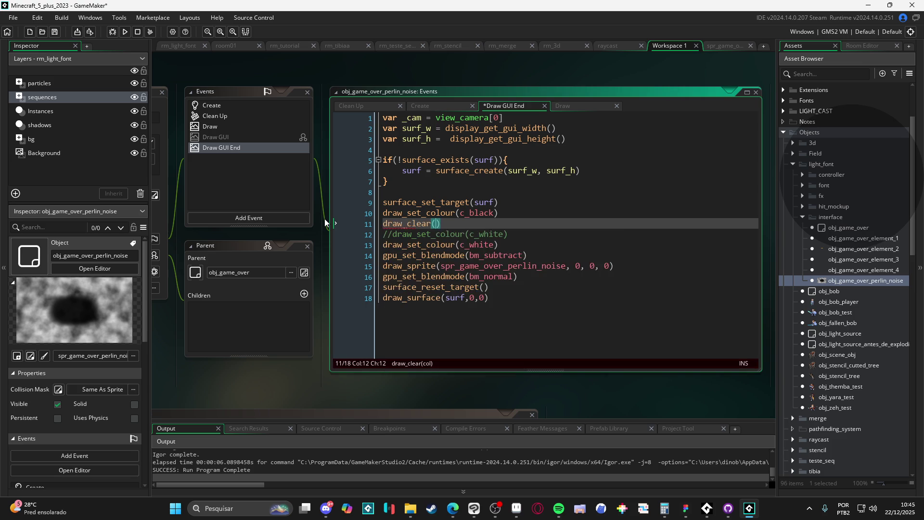
text(c_blak)
key(ctrl+s)
key(F5)
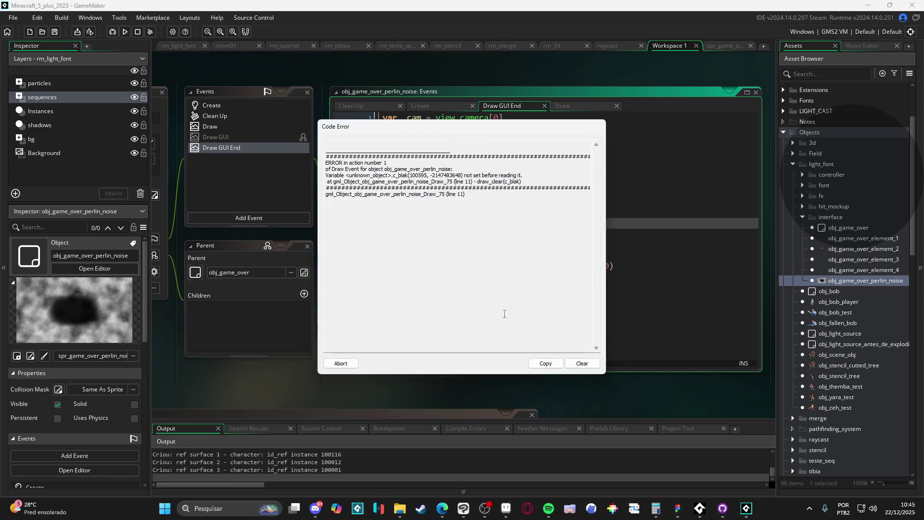
After the code error, remove draw_set_colour(c_black), correct c_blak to c_black, rerun, and close the game
click(341, 363)
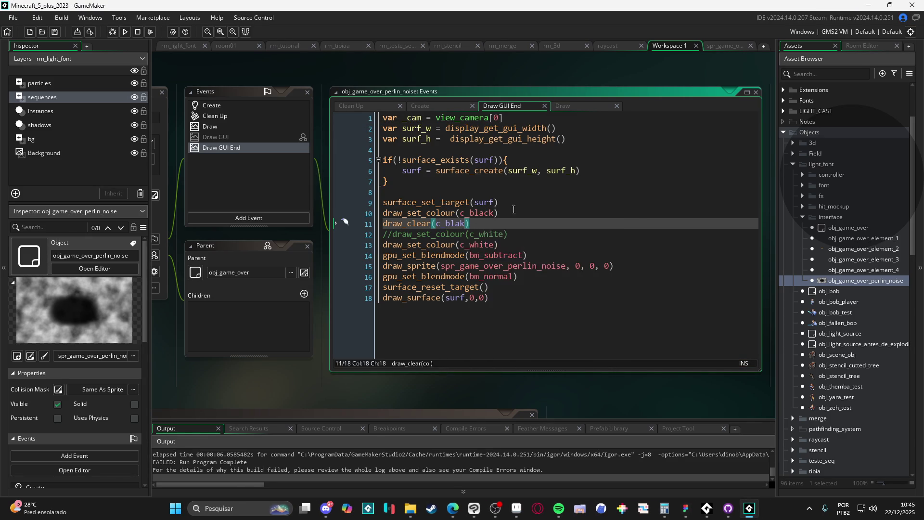
key(BackSpace)
double_click(450, 224)
text(c_black)
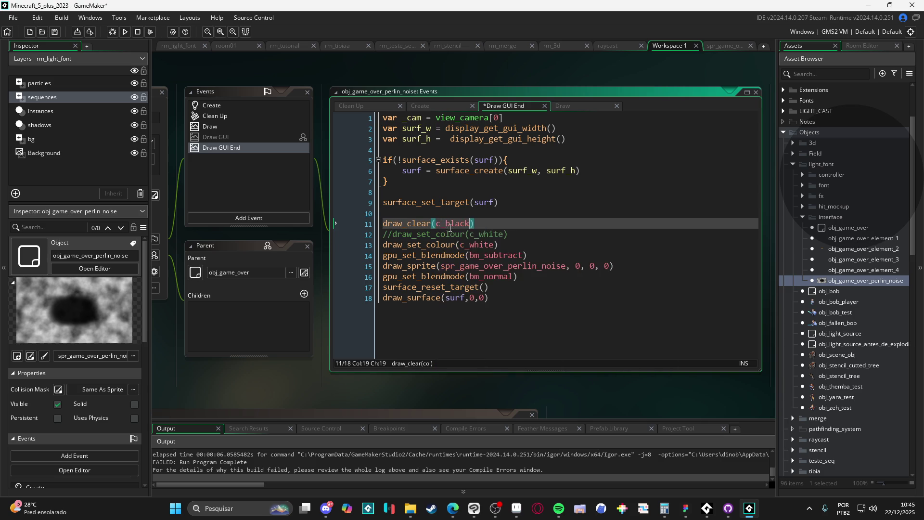
key(F5)
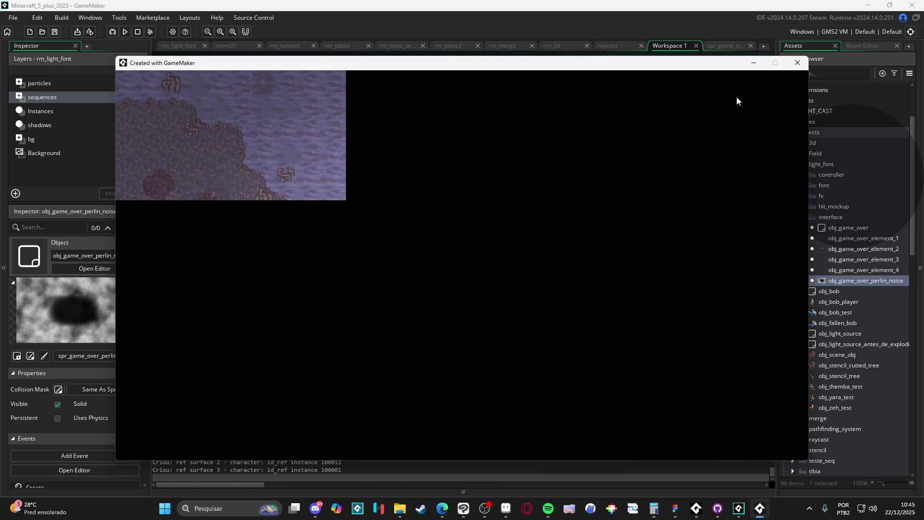
click(804, 65)
click(510, 266)
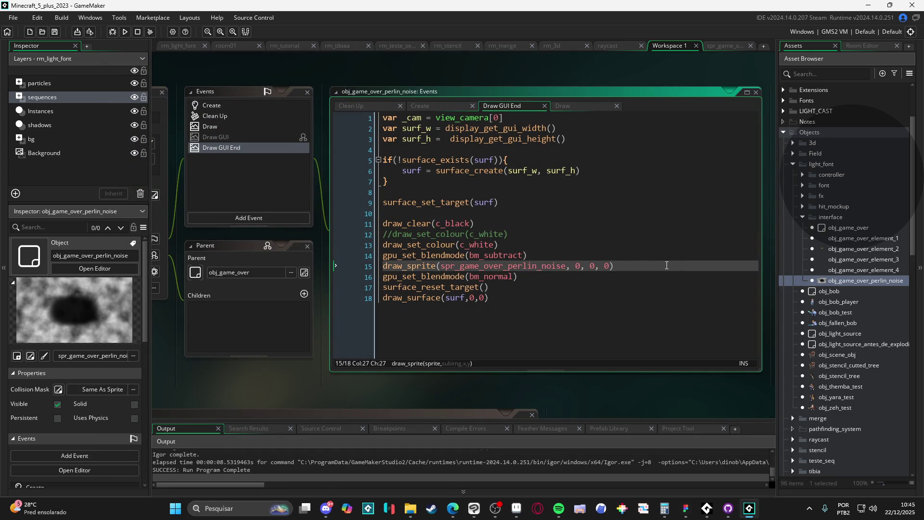
Delete the plain draw_sprite call and the commented draw_set_colour line
drag(666, 265, 331, 264)
key(Delete)
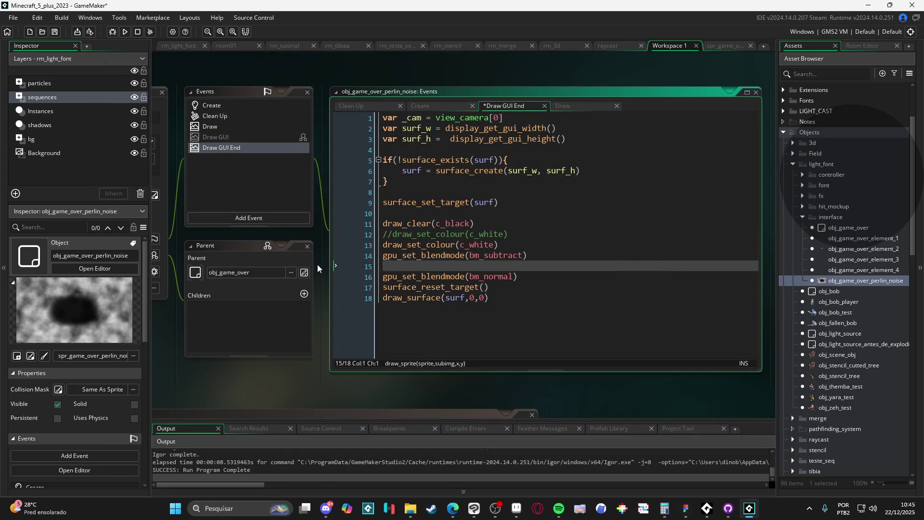
key(Up)
key(Up)
key(Up)
key(ctrl+shift+Right)
key(ctrl+shift+Right)
key(ctrl+shift+Right)
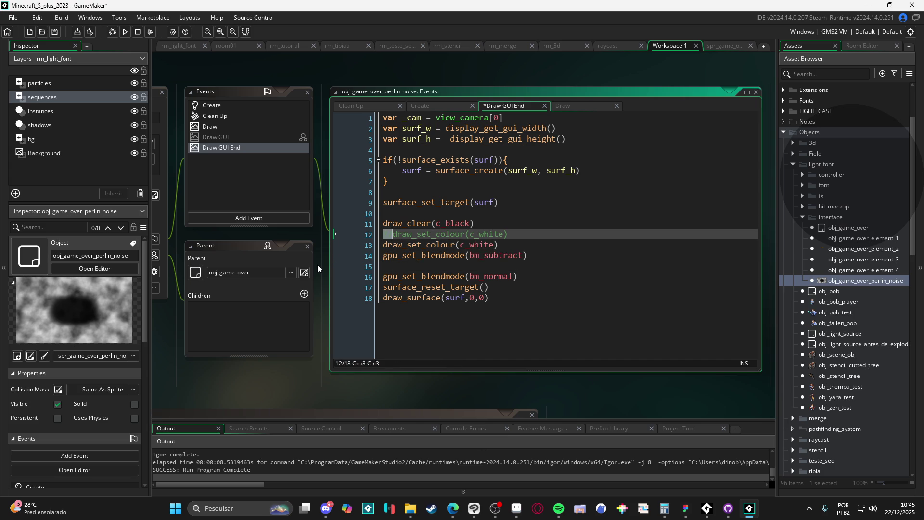
key(shift+End)
key(Delete)
key(Delete)
key(Down)
key(Down)
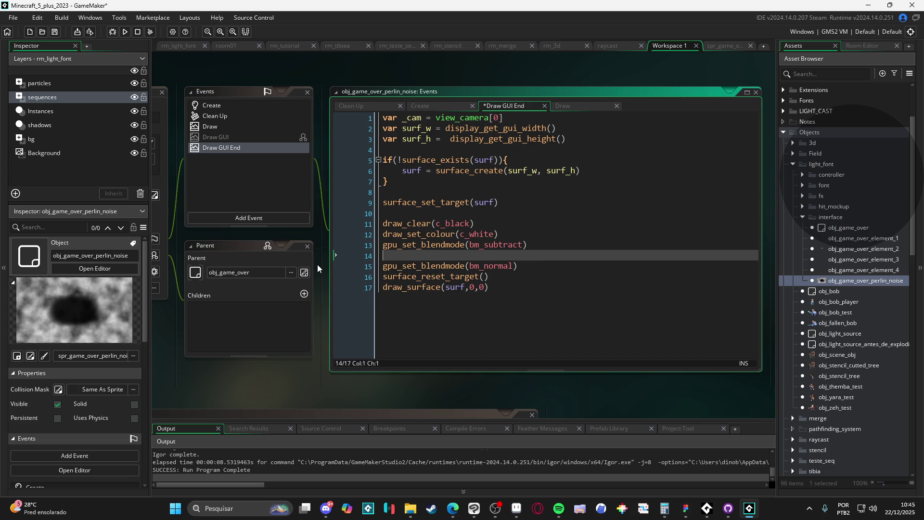
Start line 14 as draw_sprite_stretched with spr_white_gradient as the sprite
text(draw_c)
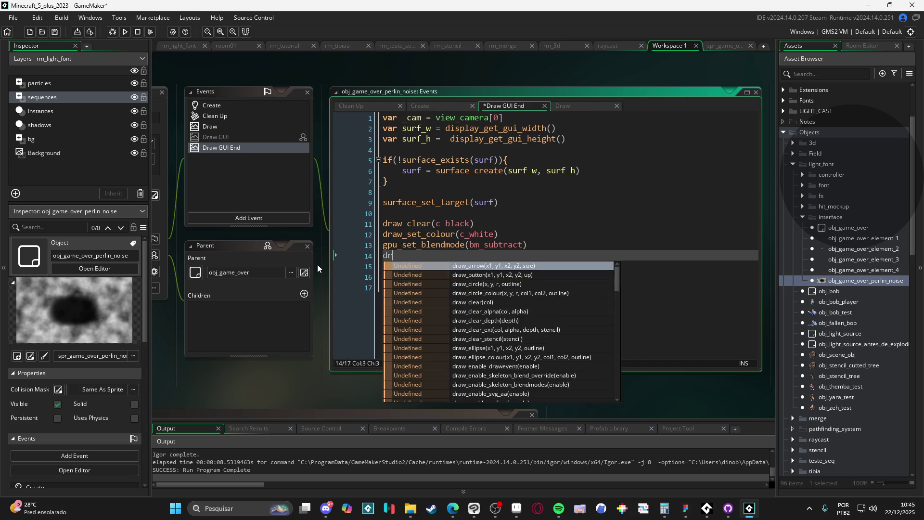
key(Return)
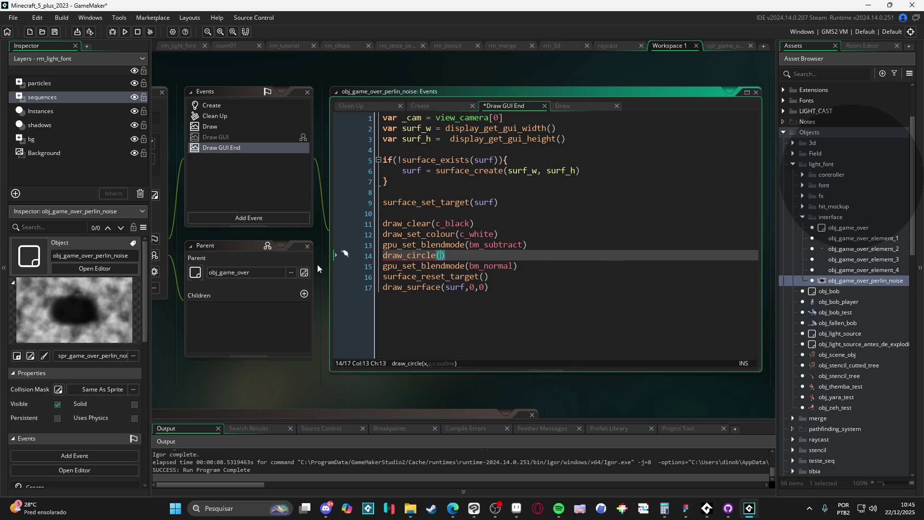
text(_s)
key(BackSpace)
key(BackSpace)
key(Right)
key(BackSpace)
key(BackSpace)
key(BackSpace)
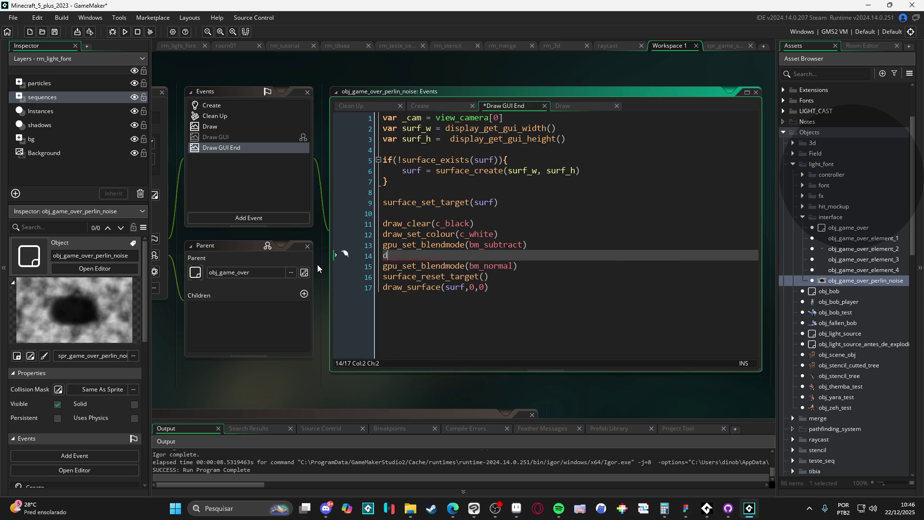
text(sprite_s)
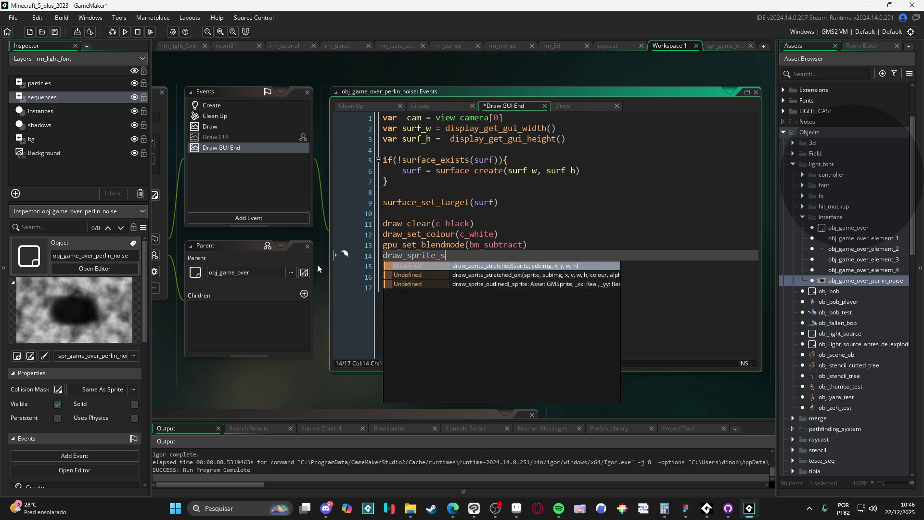
key(Return)
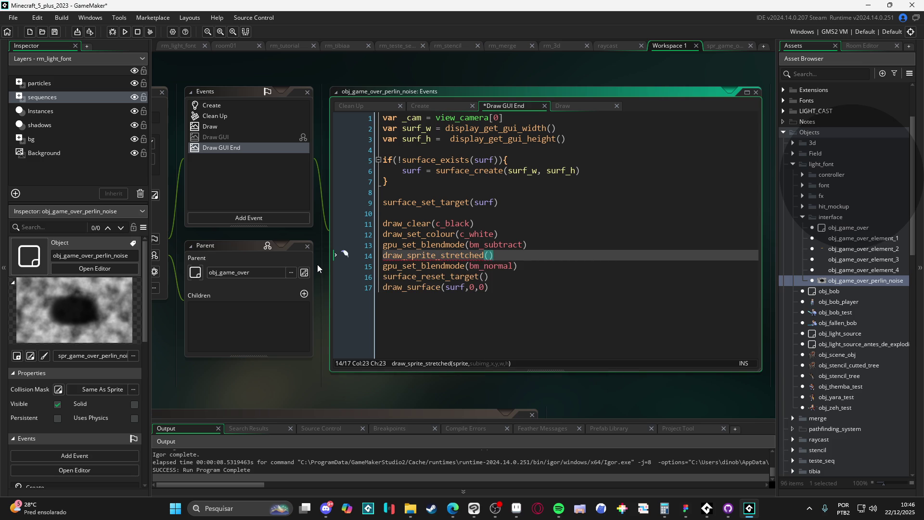
text(grad)
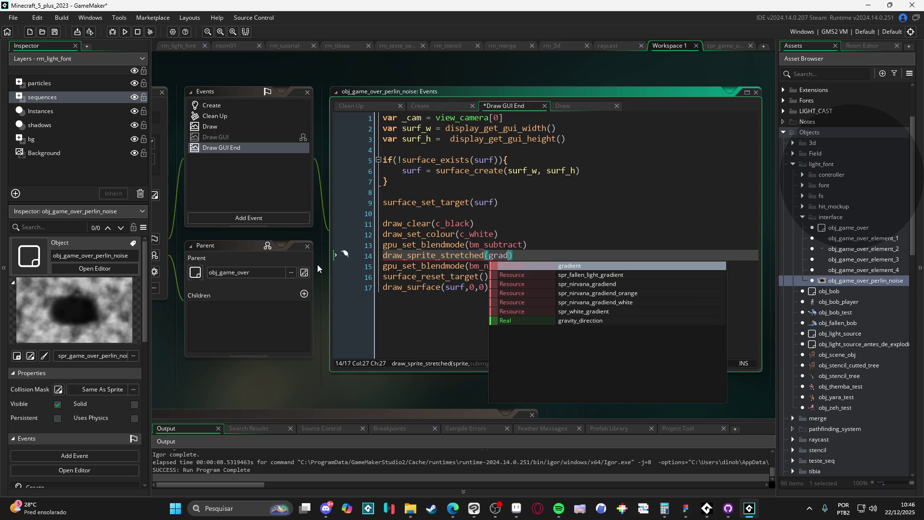
click(580, 268)
mouse_move(508, 256)
key(BackSpace)
key(BackSpace)
key(BackSpace)
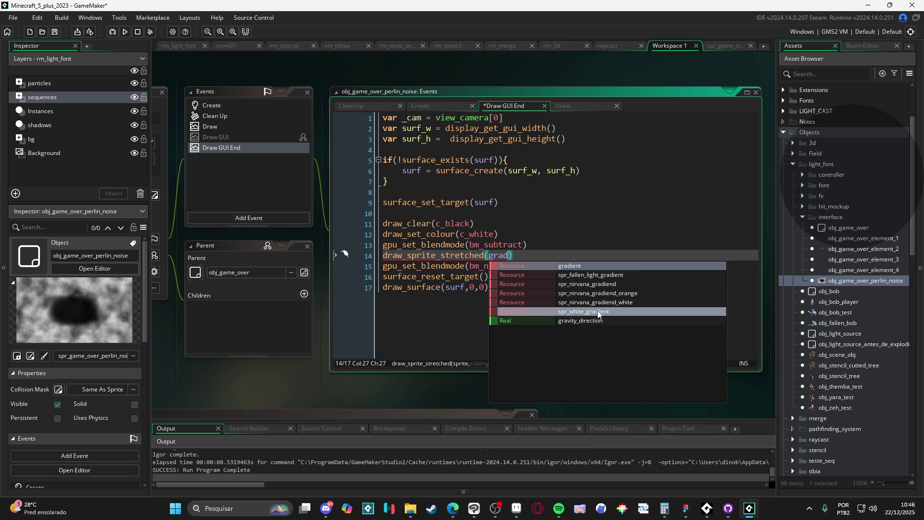
click(598, 312)
mouse_move(550, 255)
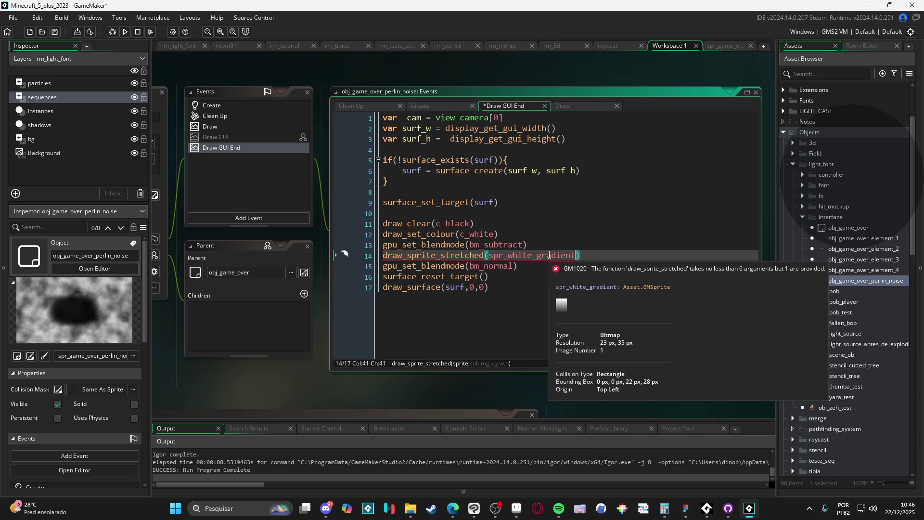
Add the arguments 0,0,0, _surf_w, _surf_h and run the game
text(,)
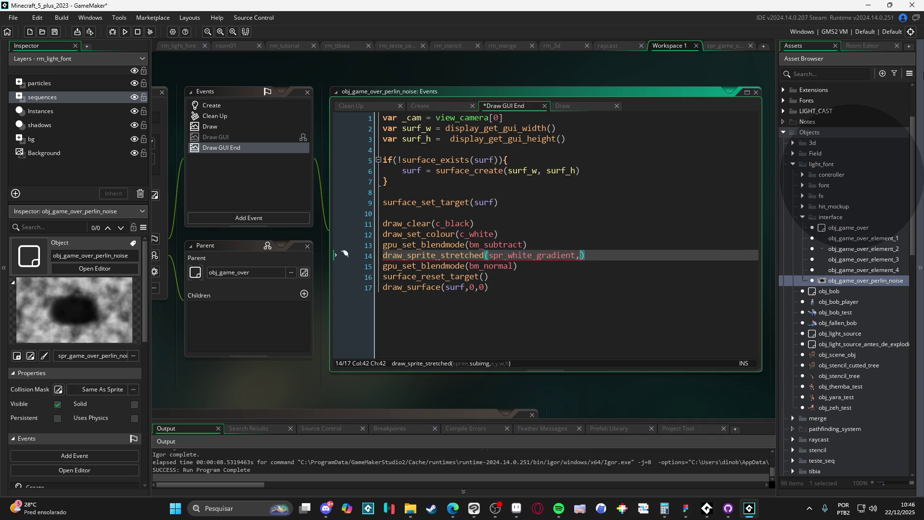
text(0,0,0)
text( c)
key(BackSpace)
text(surf_w,)
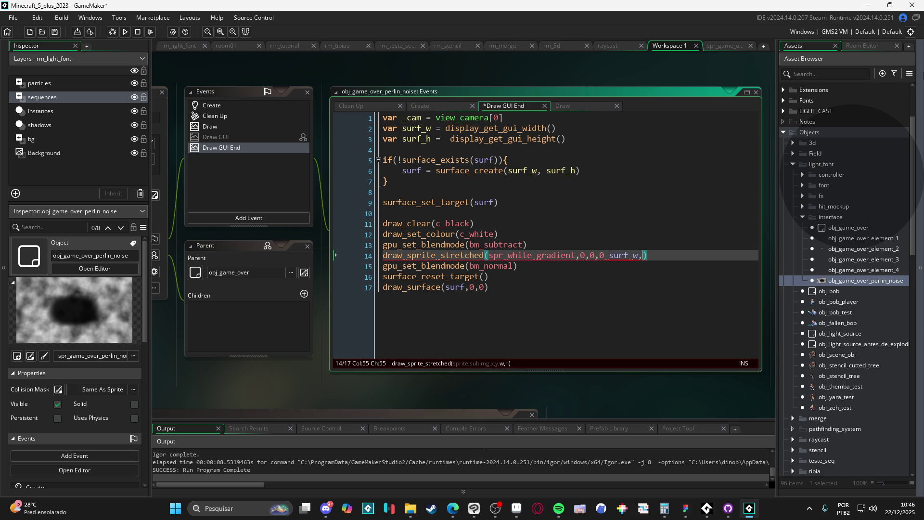
text(surf_h)
key(ctrl+shift+Left)
key(ctrl+shift+Left)
key(Right)
text(,)
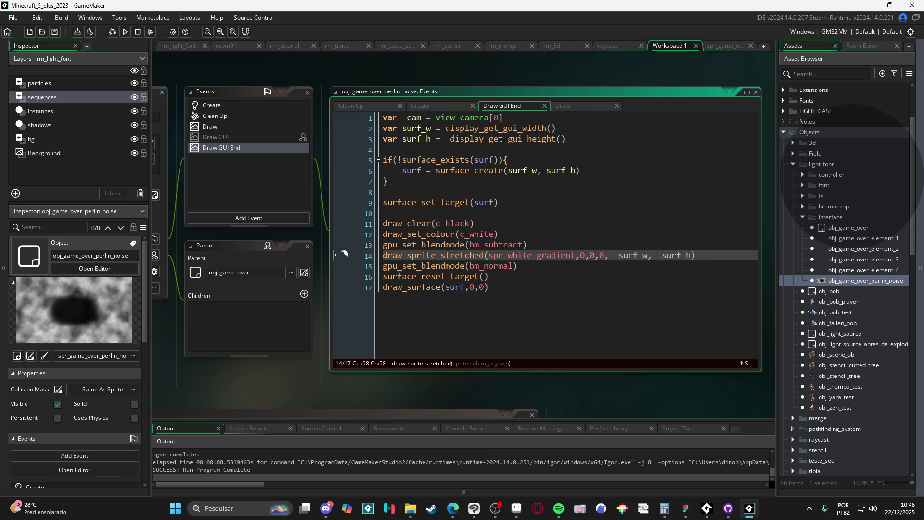
key(F5)
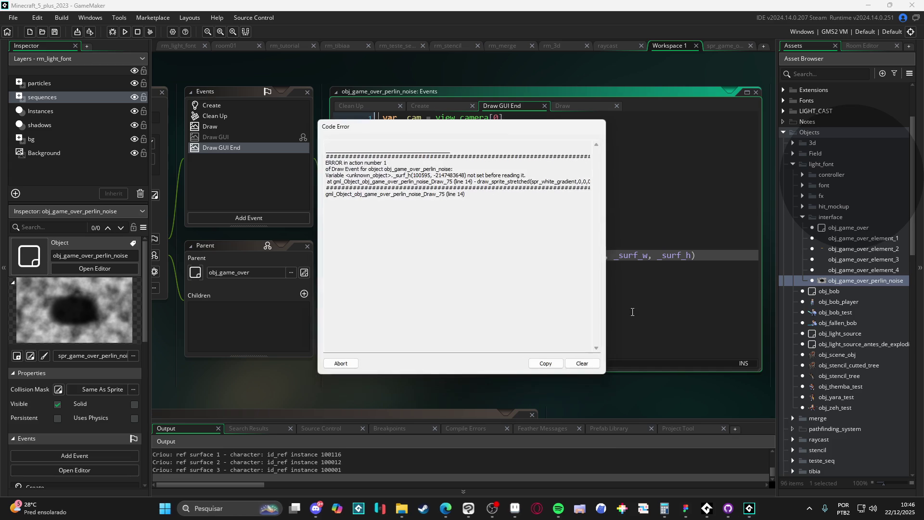
Dismiss the error, change line 14's _surf_w and _surf_h to surf_w and surf_h, and rerun
click(351, 363)
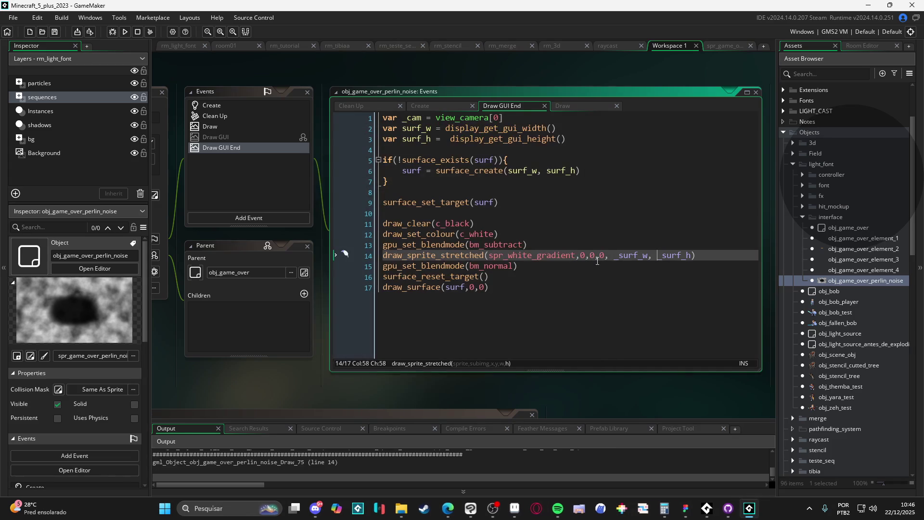
click(582, 255)
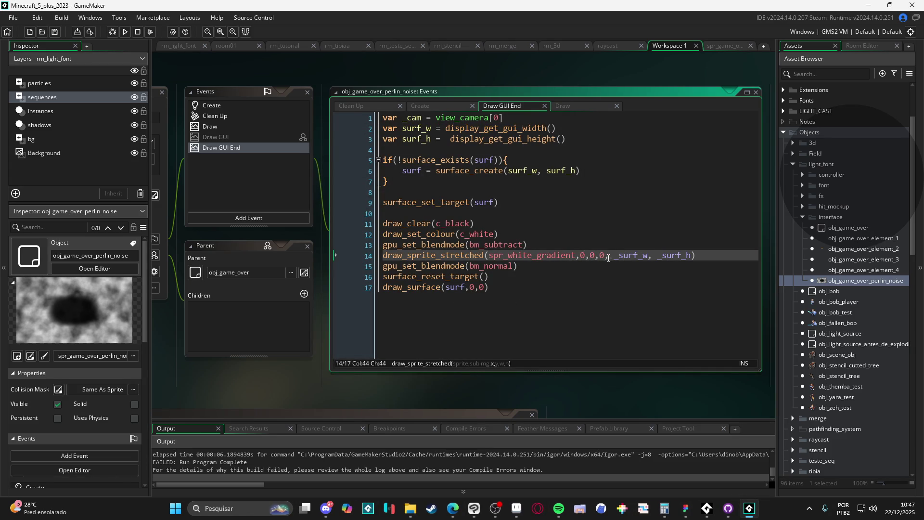
click(431, 128)
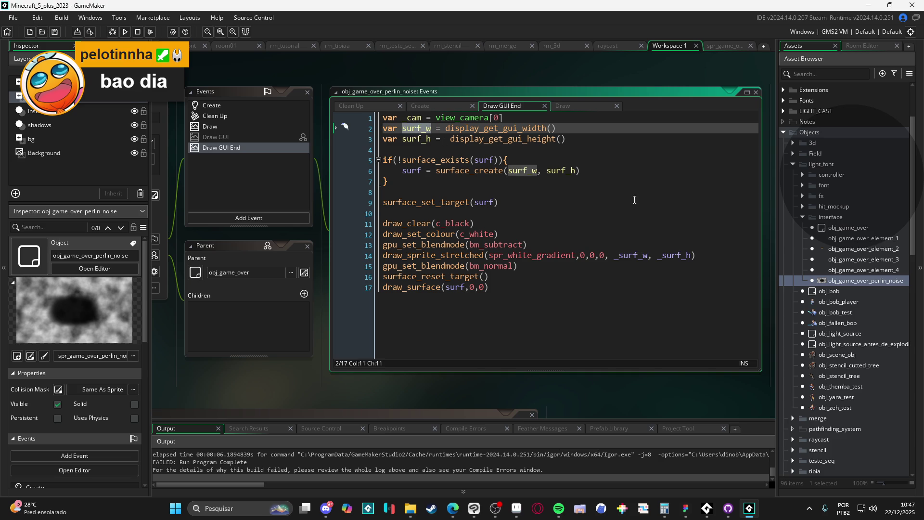
double_click(630, 256)
text(surf_w)
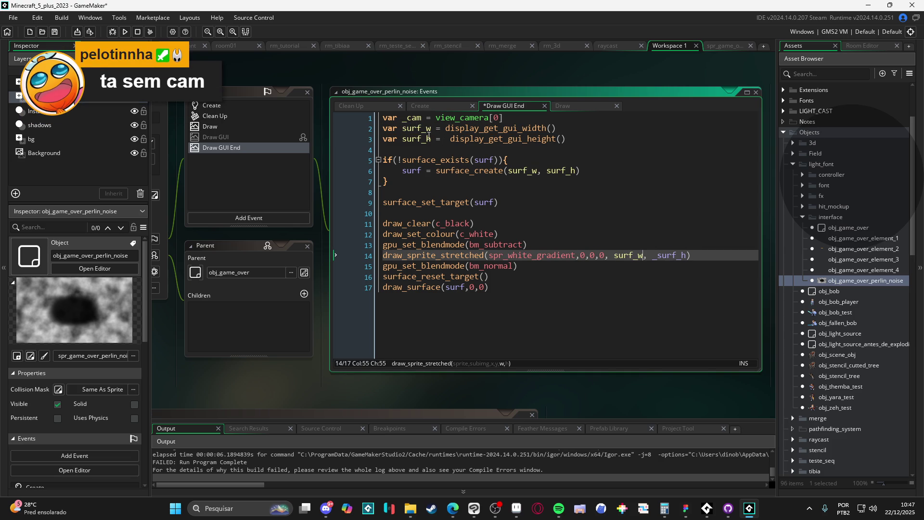
click(430, 139)
double_click(673, 255)
text(surf_h)
key(F5)
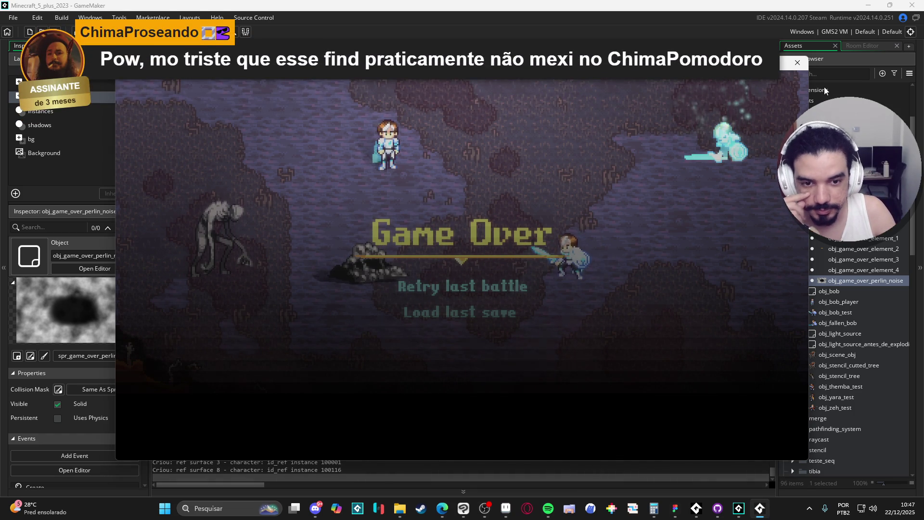
Close the test run and make obj_game_over_perlin_noise's Draw GUI event inherit its parent
click(802, 63)
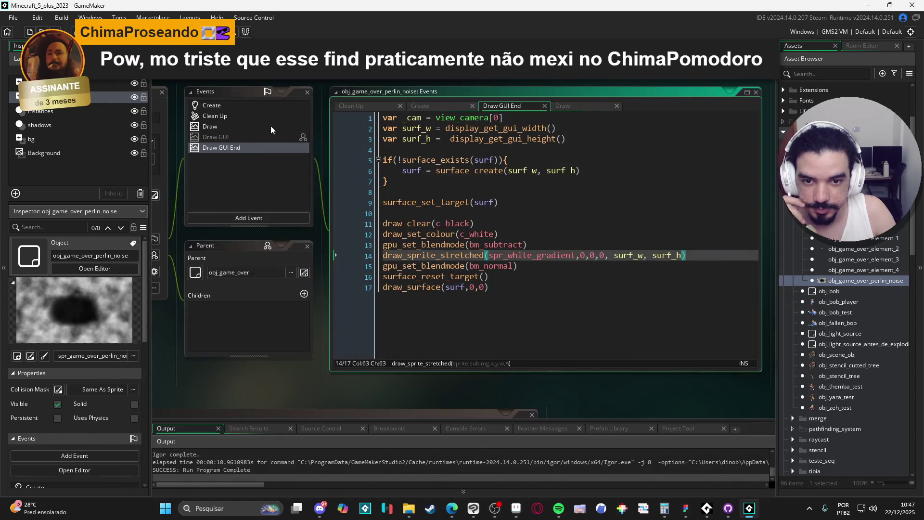
right_click(243, 144)
key(Escape)
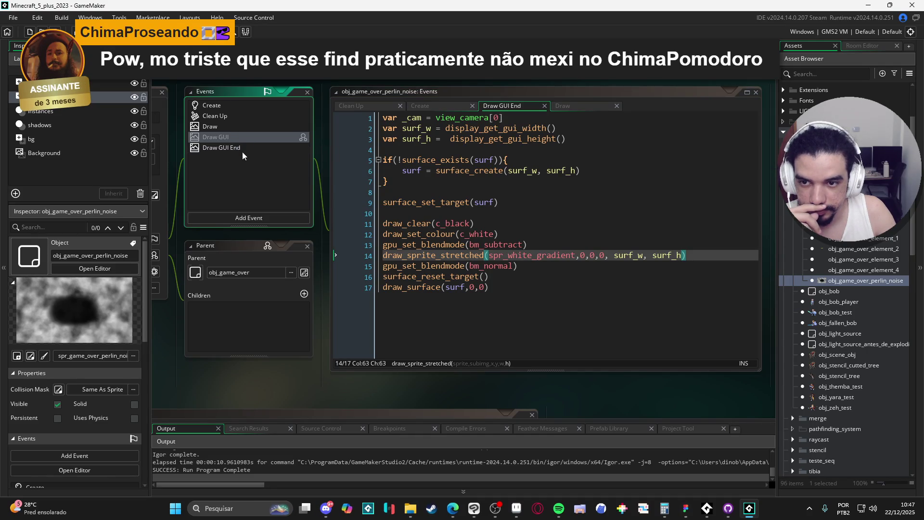
double_click(247, 139)
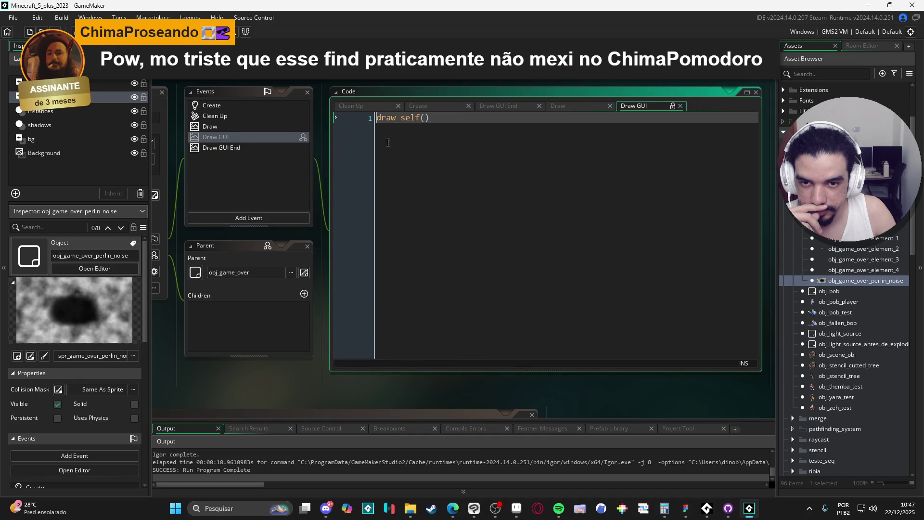
click(348, 151)
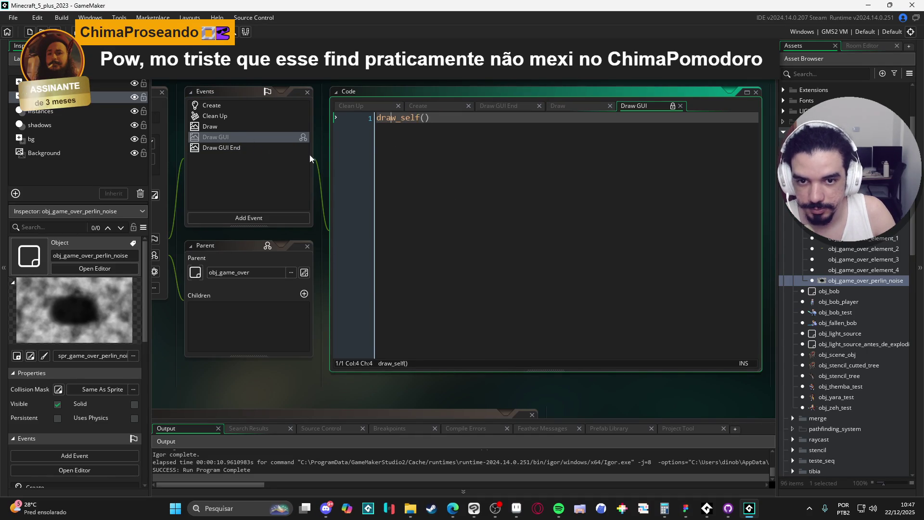
right_click(263, 139)
double_click(229, 148)
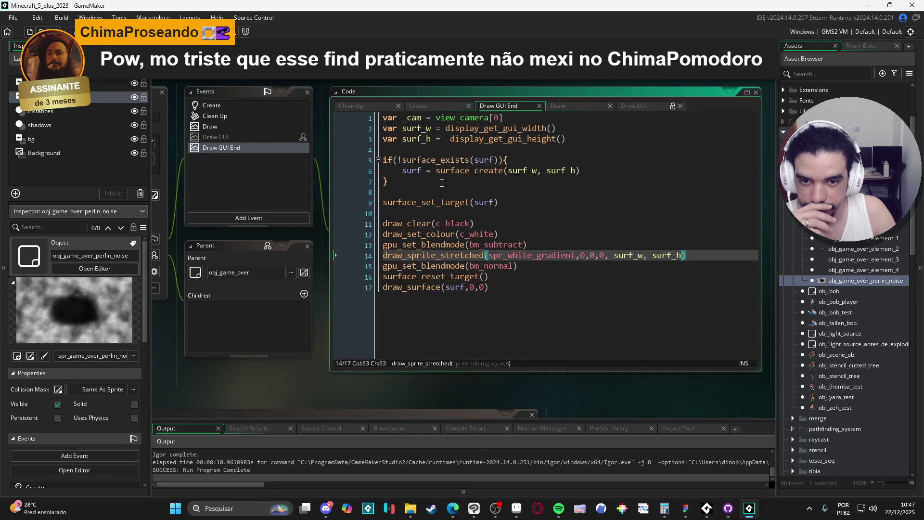
click(233, 137)
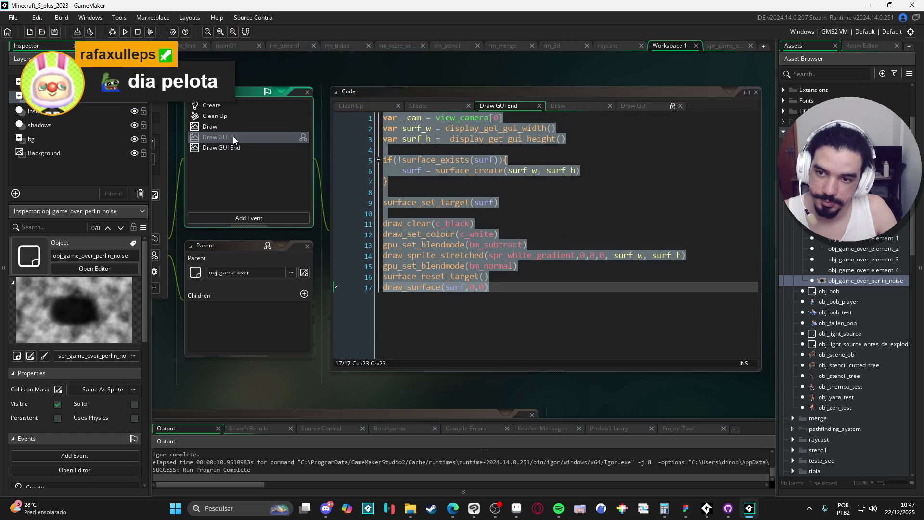
right_click(233, 137)
click(268, 151)
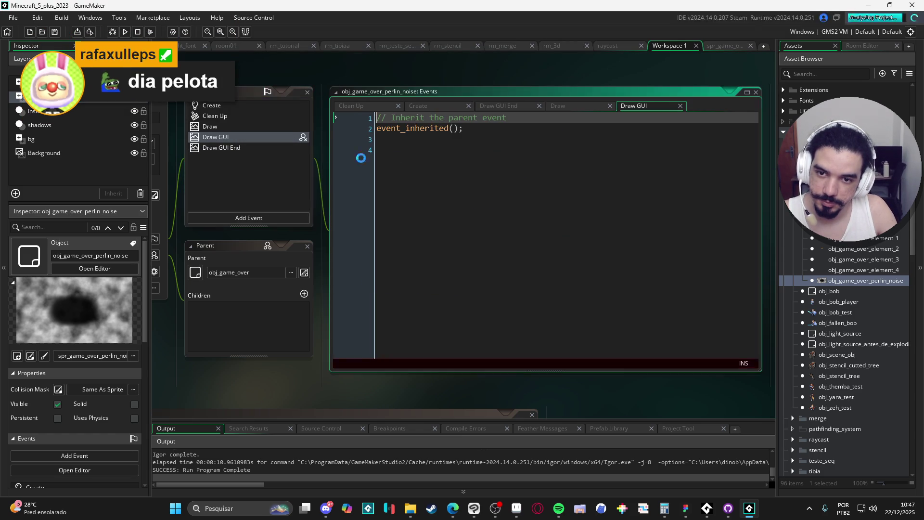
Paste the surface code into Draw GUI, comment out all Draw GUI End code, and run
click(457, 147)
key(BackSpace)
key(BackSpace)
click(236, 147)
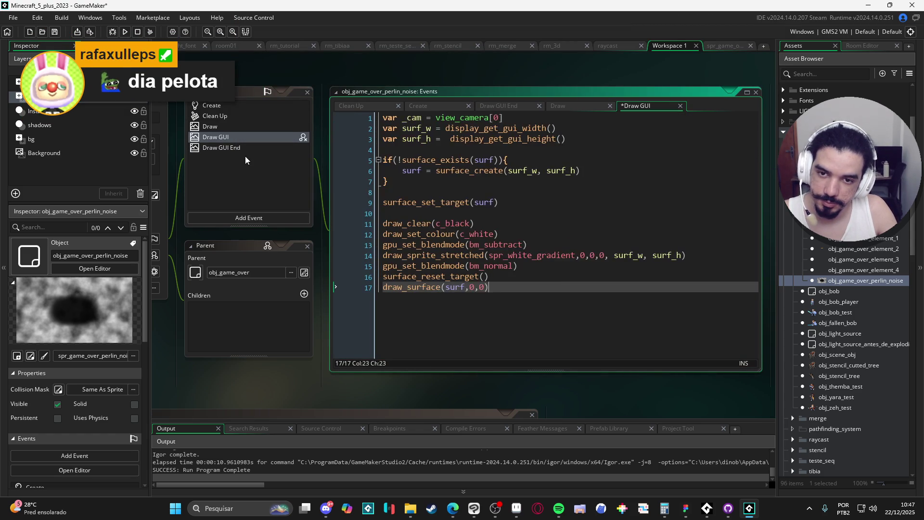
click(450, 181)
key(ctrl+a)
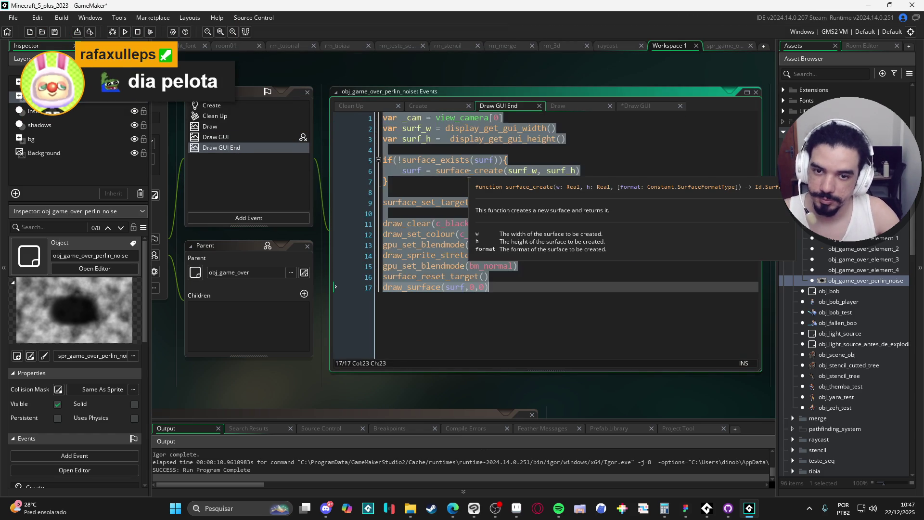
key(ctrl+k)
key(F5)
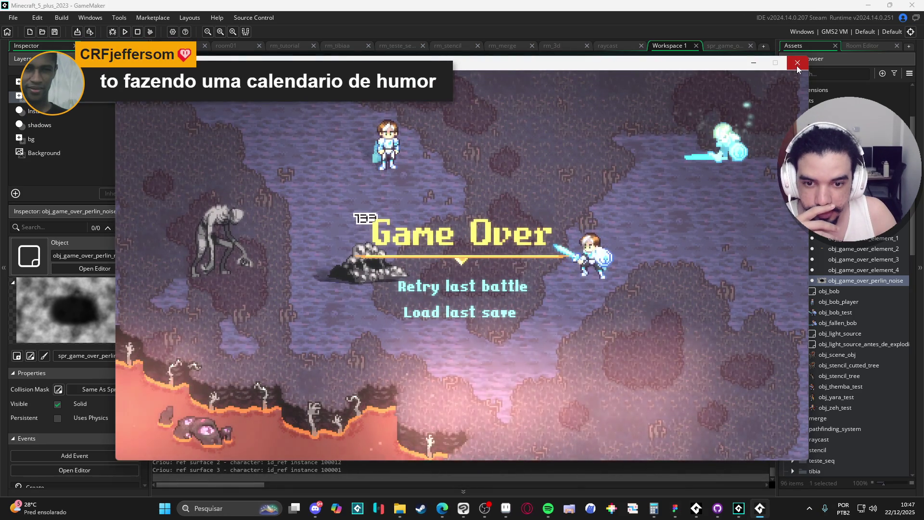
Close the game, comment out the Draw GUI code instead, and run again
click(797, 64)
click(244, 138)
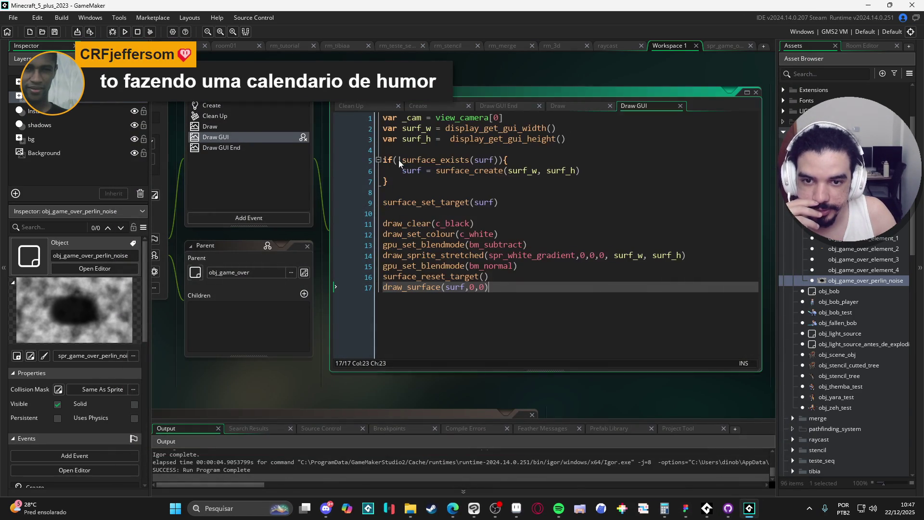
key(ctrl+a)
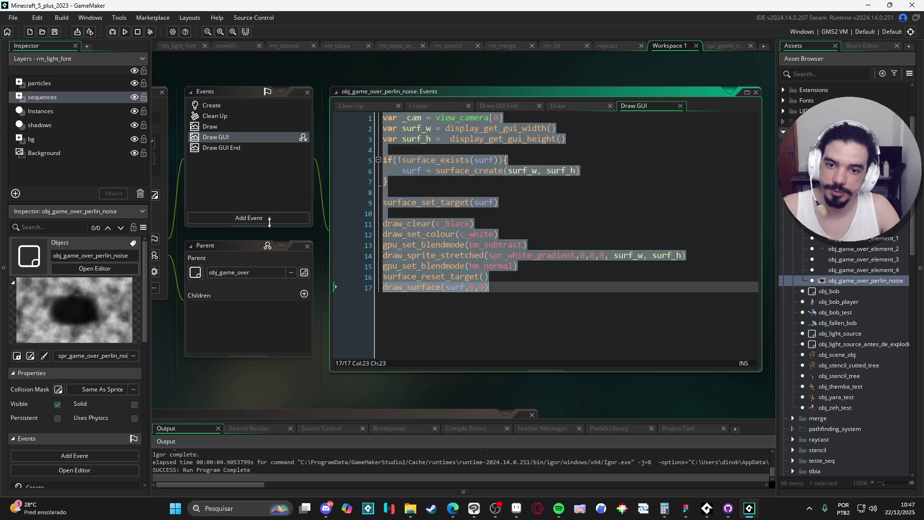
key(ctrl+k)
click(247, 147)
click(456, 160)
key(F5)
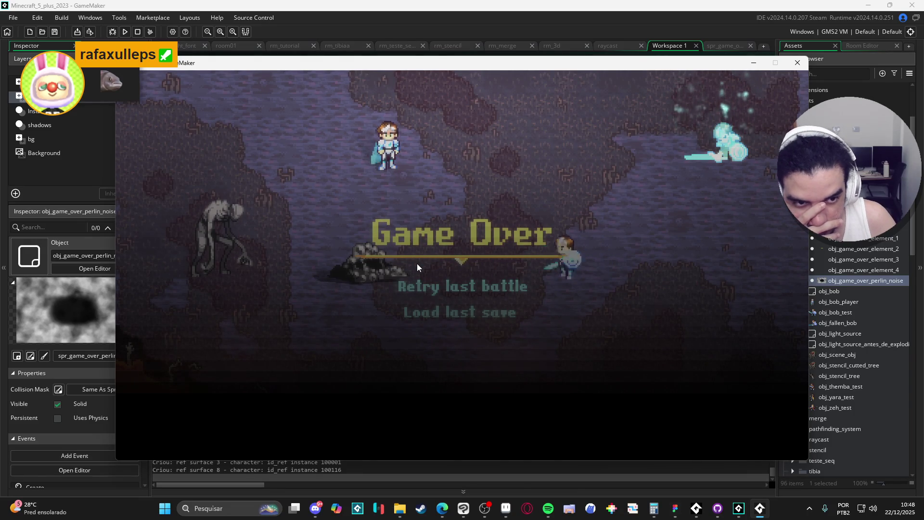
Replace spr_white_gradient on line 14 with the pasted perlin noise name and run
click(798, 63)
click(848, 283)
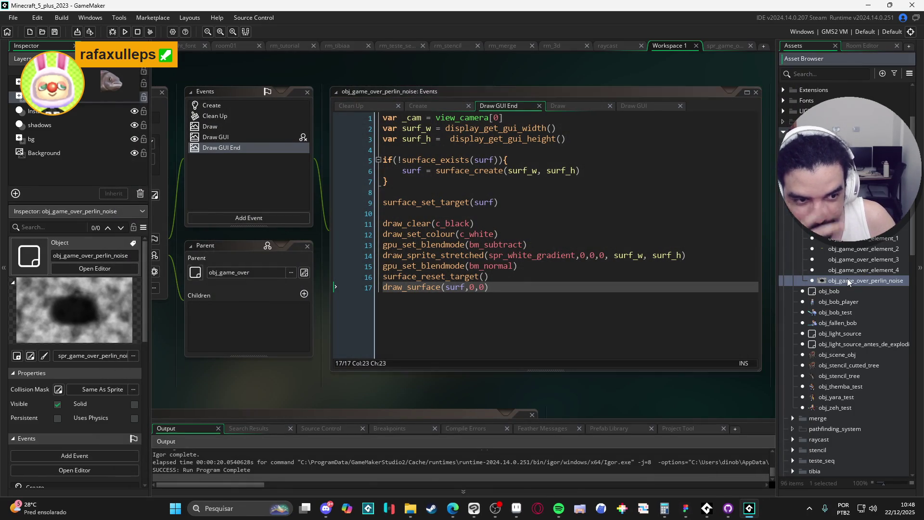
click(849, 281)
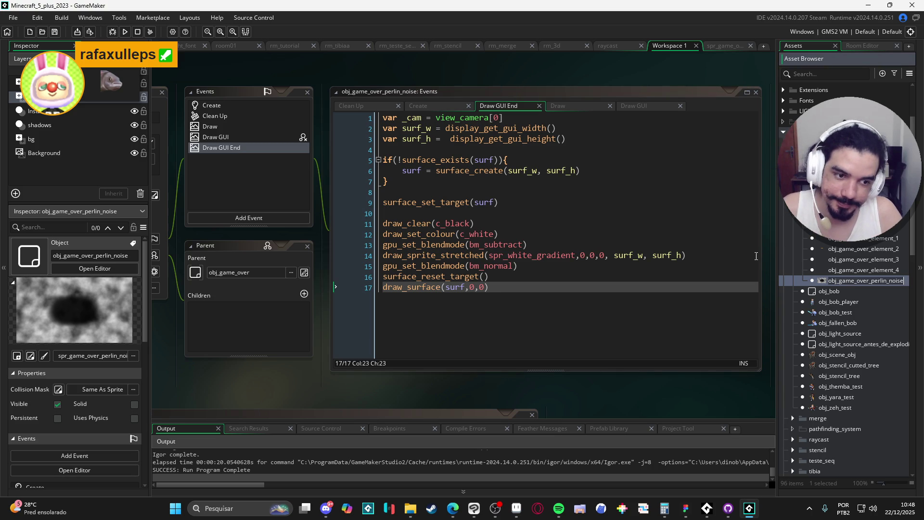
click(226, 147)
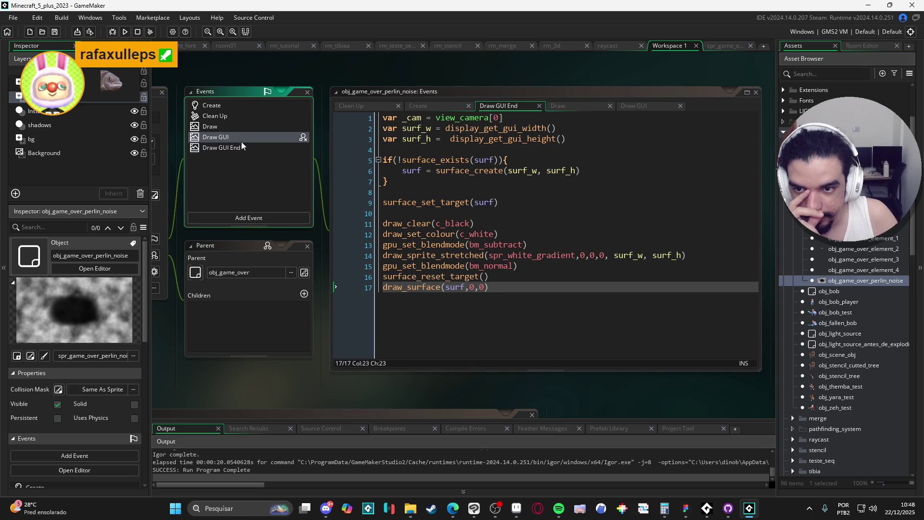
double_click(538, 254)
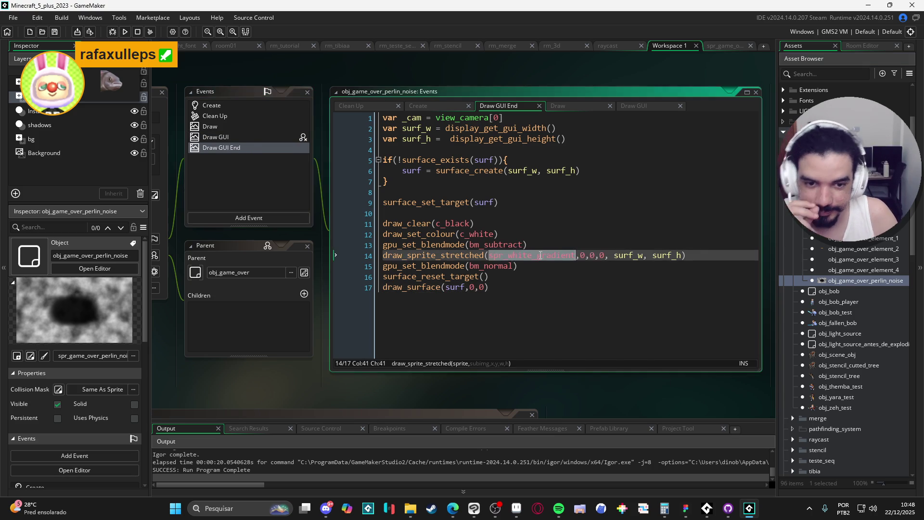
text(obj_game_over_perlin_noise)
key(F5)
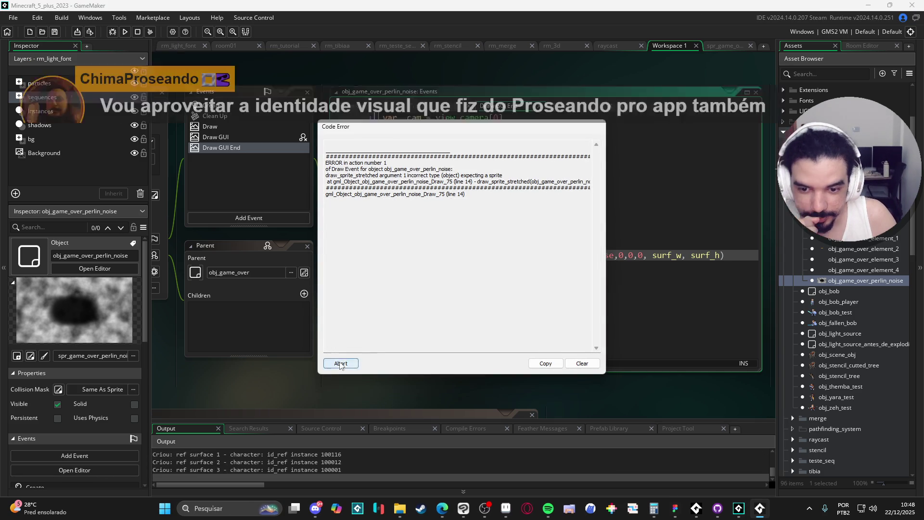
Correct line 14 to spr_game_over_perlin_noise, rerun the game, and close it
click(340, 363)
scroll(847, 308, down, 15)
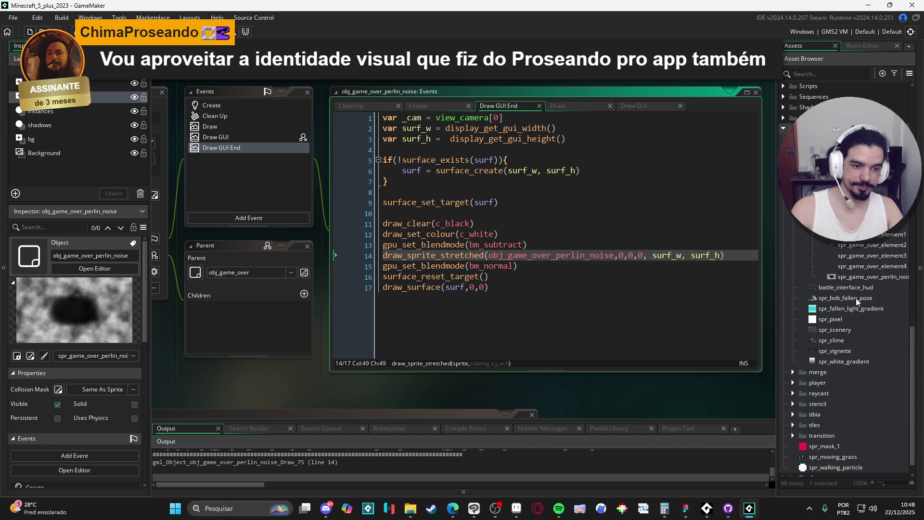
click(861, 277)
double_click(555, 255)
text(spr_game_over_perlin_noise)
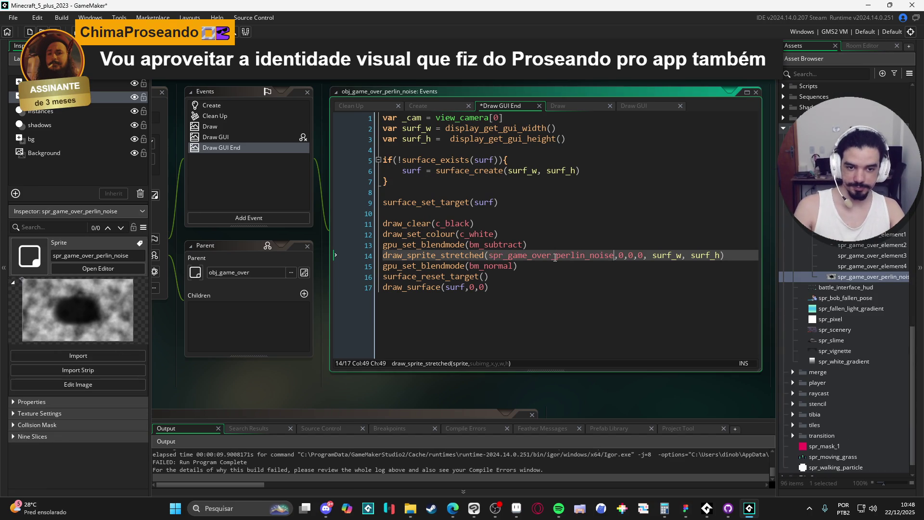
key(F5)
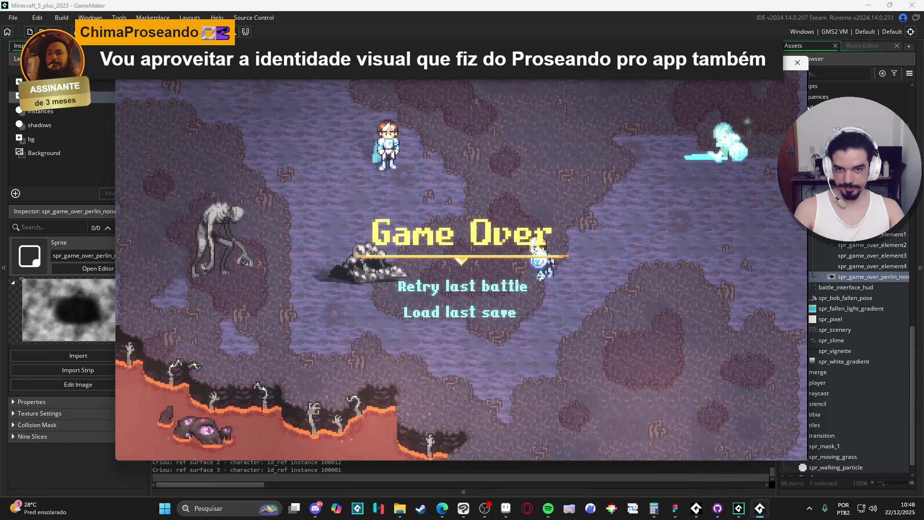
click(798, 62)
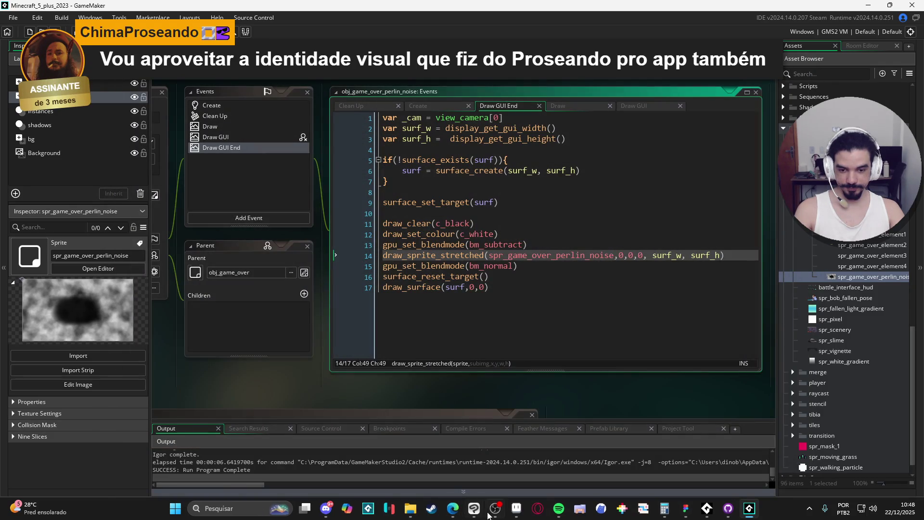
Raise the noise image's contrast to 69 with Brightness/Contrast
click(463, 508)
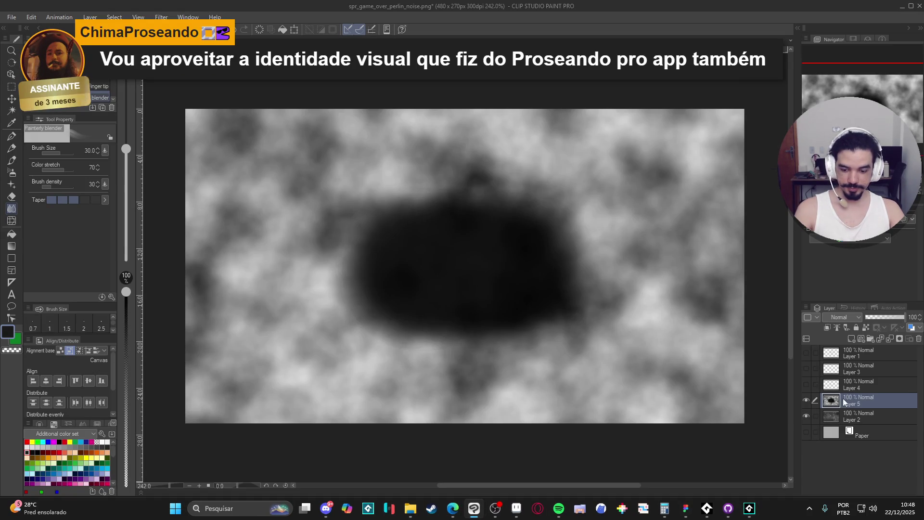
key(ctrl+u)
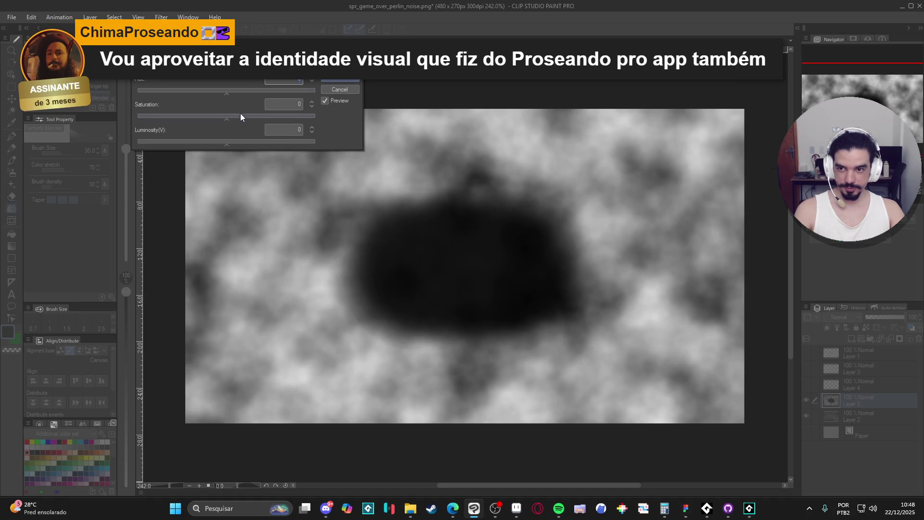
click(340, 89)
click(31, 17)
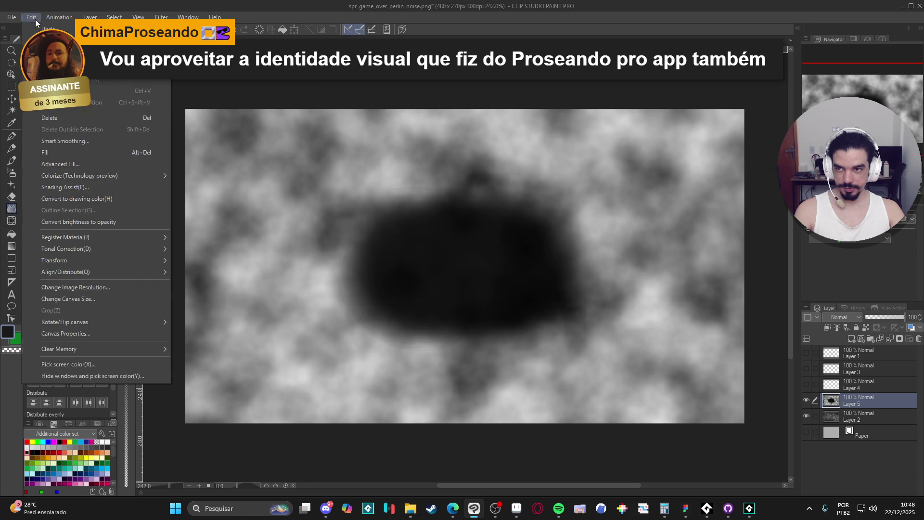
mouse_move(126, 273)
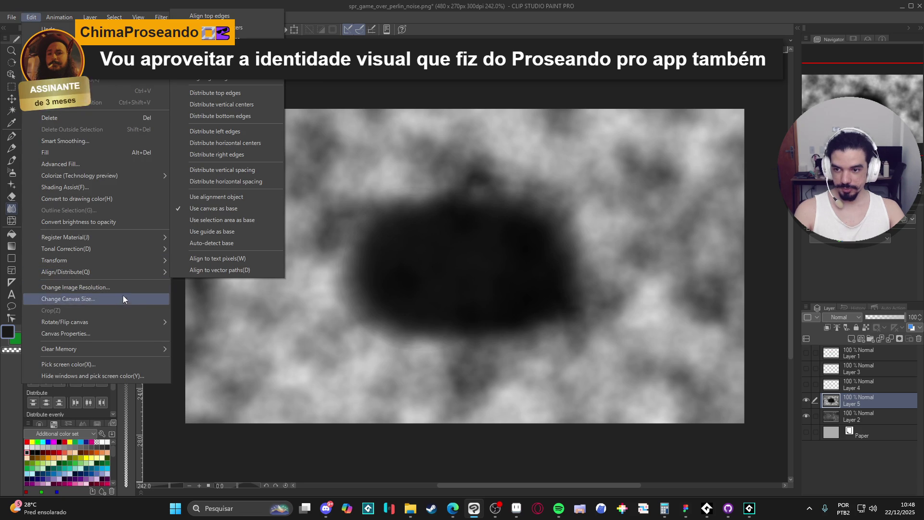
mouse_move(122, 251)
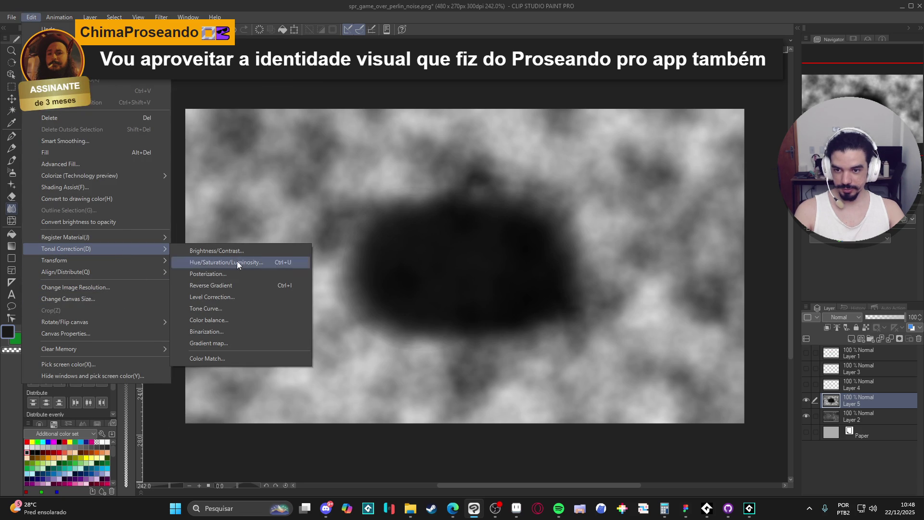
click(250, 251)
drag(680, 154, 685, 156)
click(721, 112)
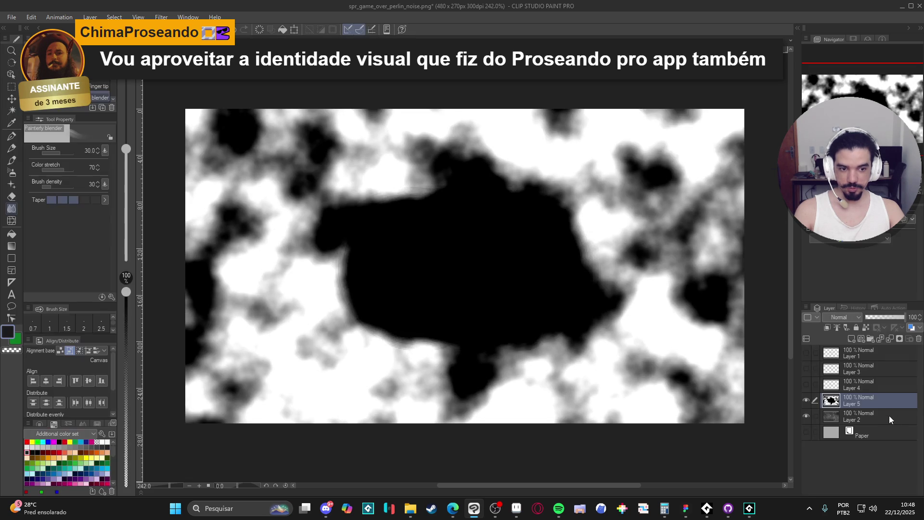
Deselect the canvas and return to GameMaker
key(ctrl+d)
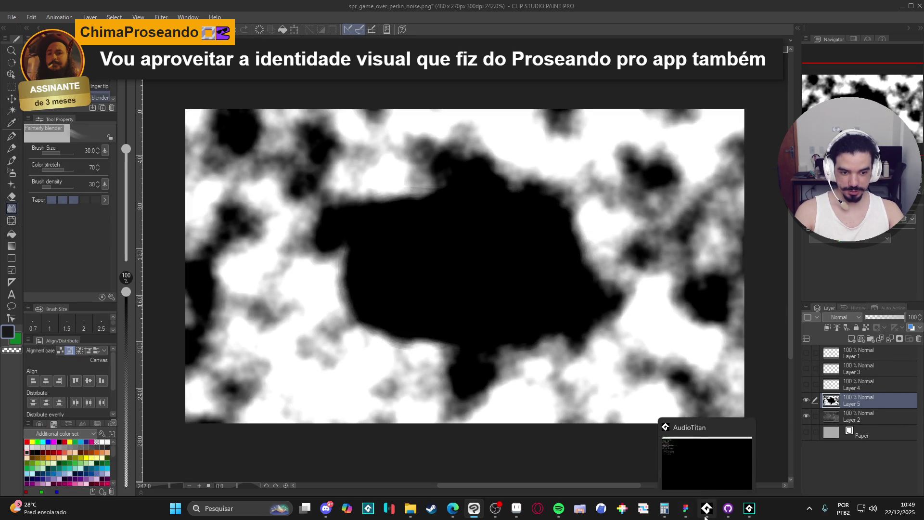
mouse_move(749, 514)
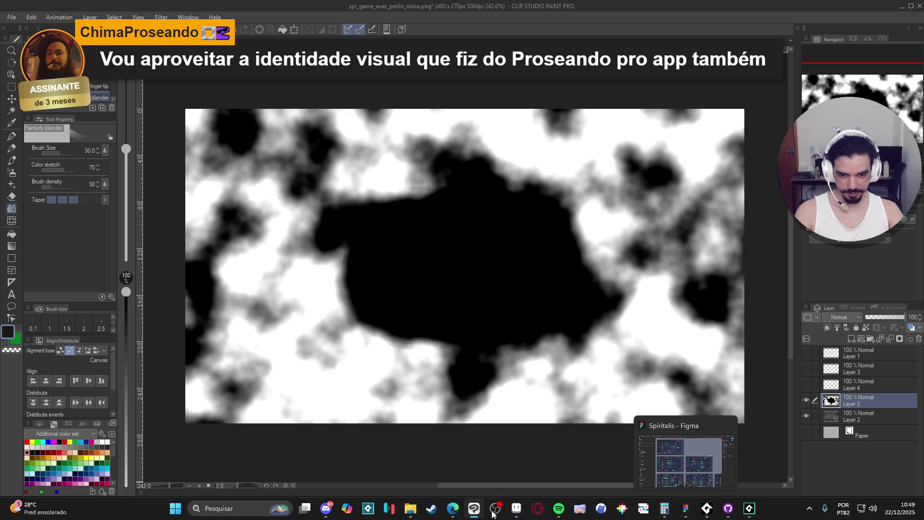
mouse_move(474, 510)
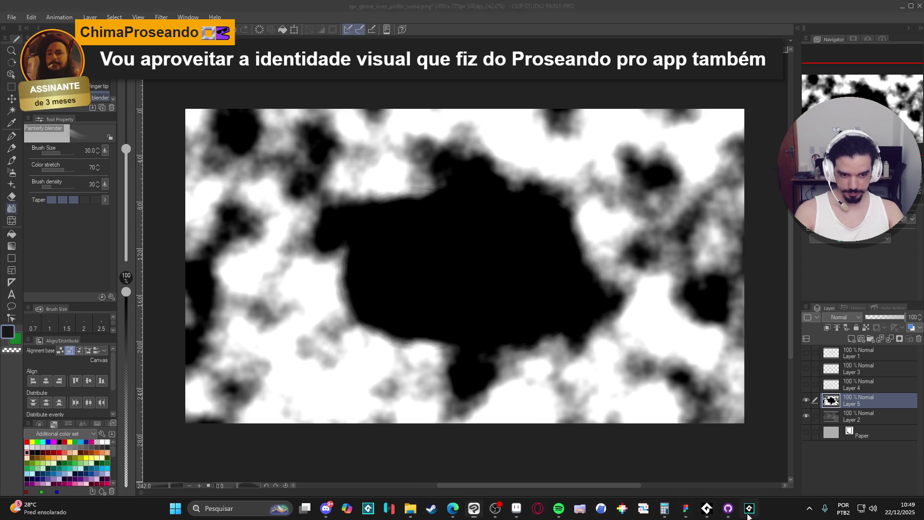
click(750, 509)
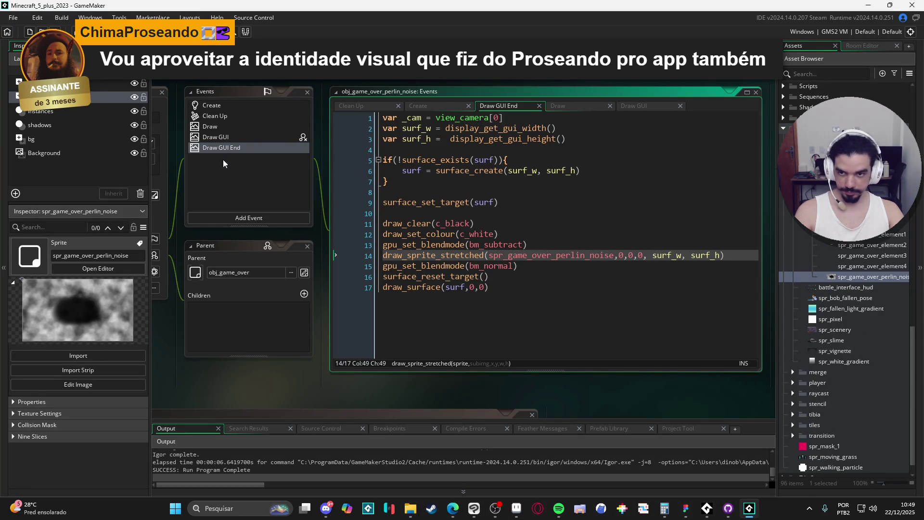
Paste the high-contrast noise into spr_game_over_perlin_noise, test-run, and reopen its editor
double_click(854, 278)
click(255, 140)
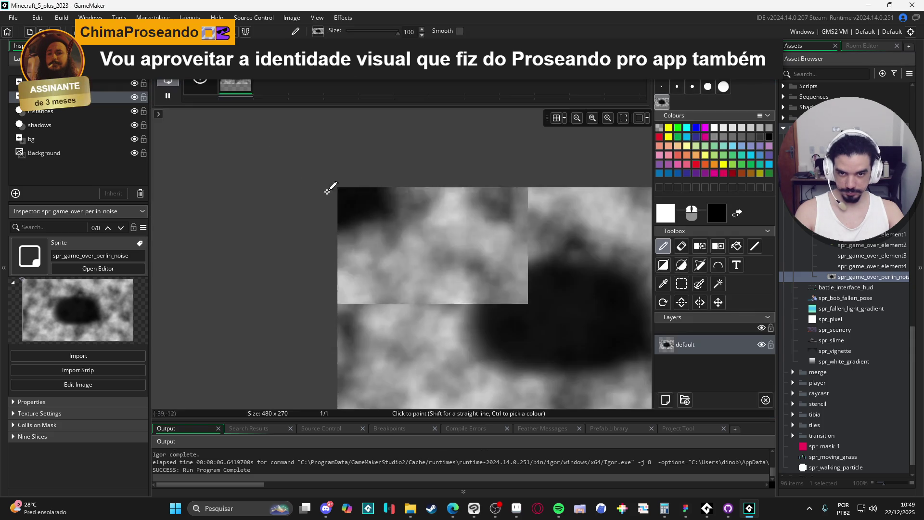
mouse_move(430, 212)
mouse_down()
mouse_move(448, 289)
mouse_move(462, 287)
mouse_move(521, 331)
mouse_move(580, 309)
mouse_move(574, 319)
mouse_move(565, 315)
mouse_move(584, 249)
mouse_up()
click(718, 246)
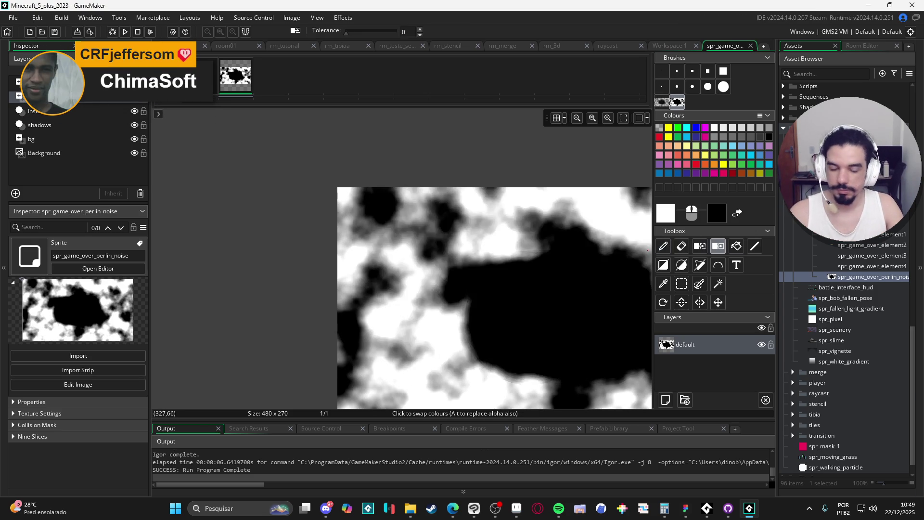
click(873, 256)
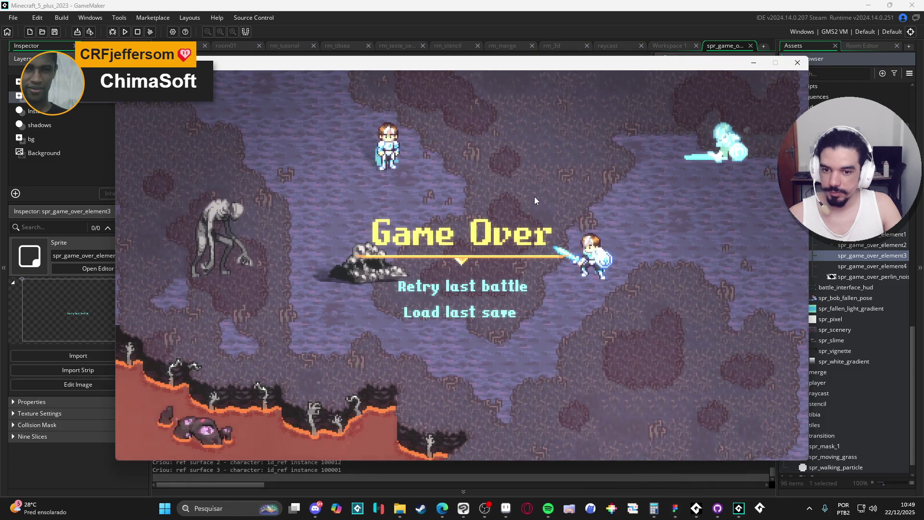
click(800, 62)
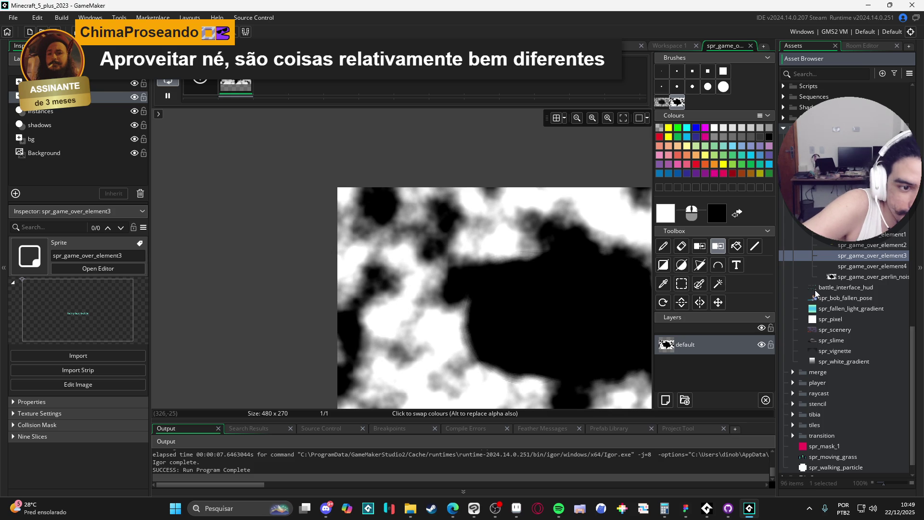
click(865, 276)
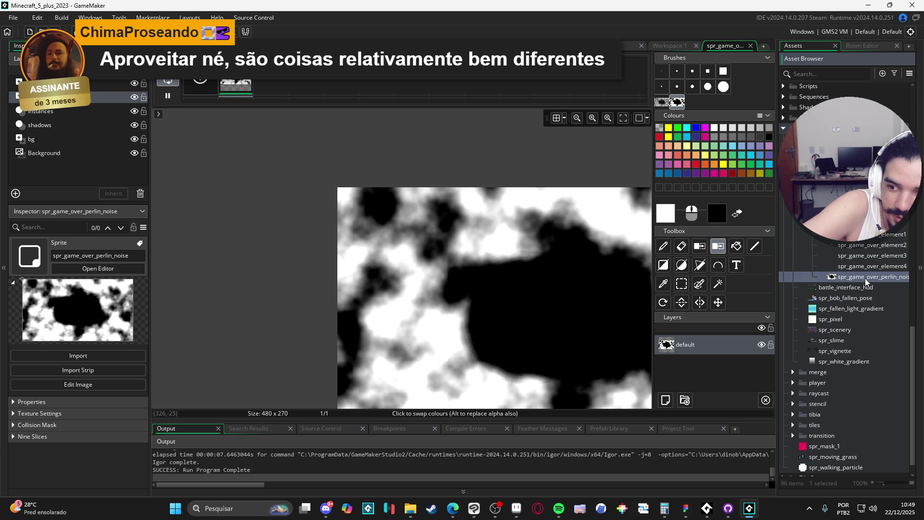
double_click(867, 279)
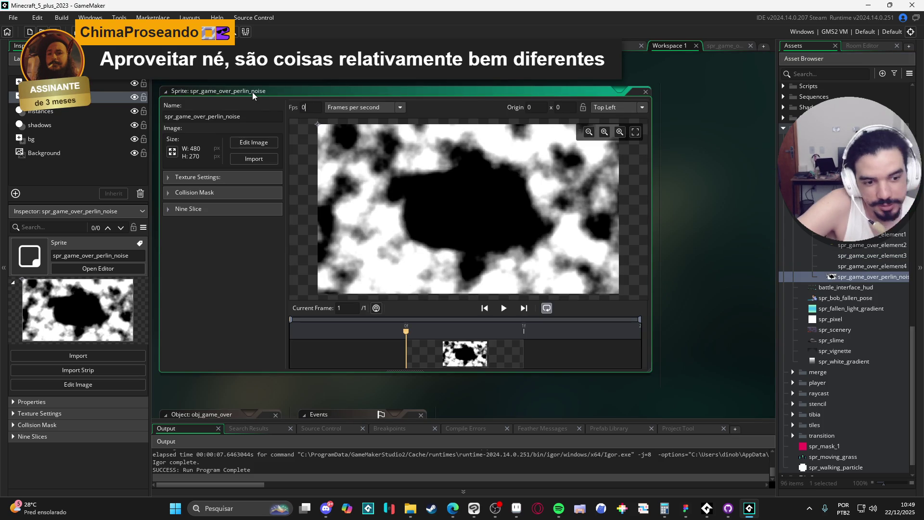
Open spr_white_gradient for comparison, then undo the contrast boost in Clip Studio Paint
double_click(830, 362)
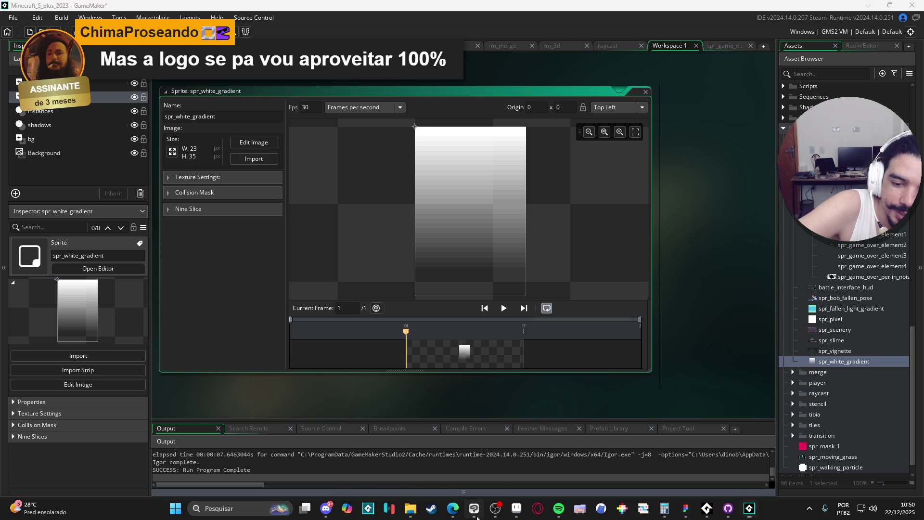
click(474, 508)
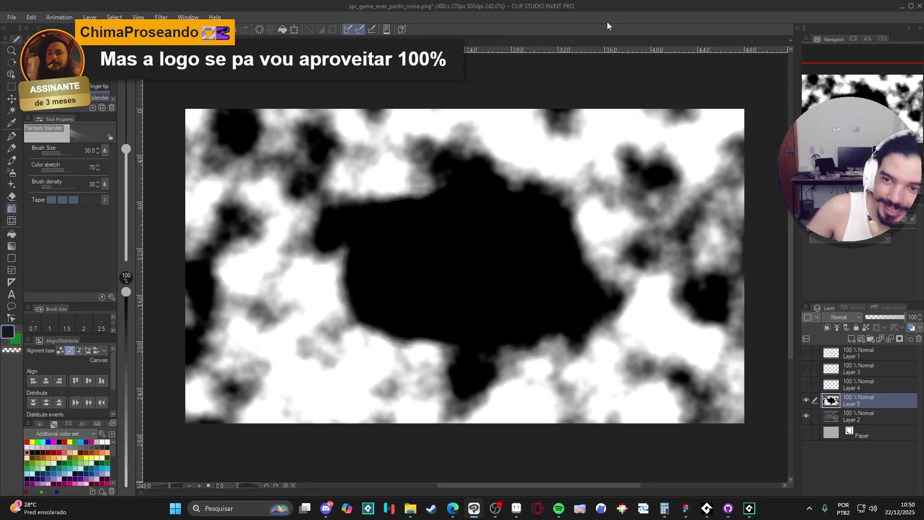
key(ctrl+a)
key(ctrl+z)
key(ctrl+z)
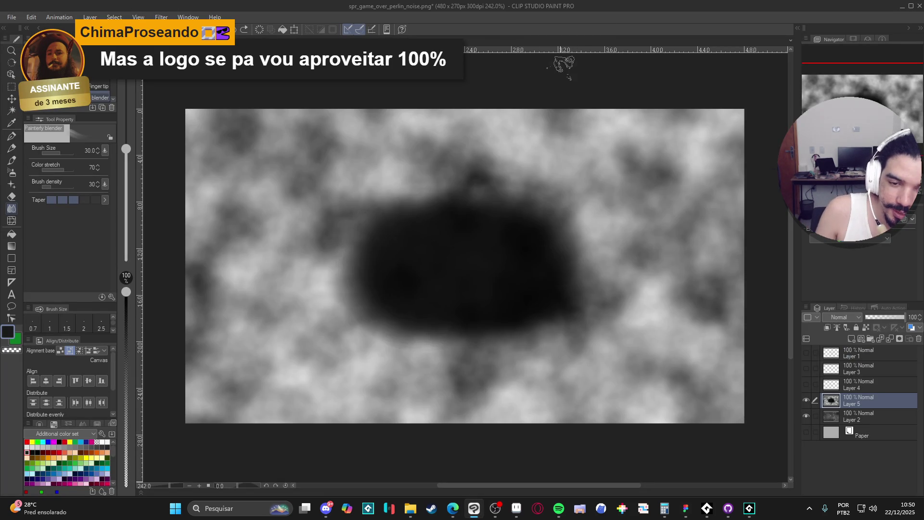
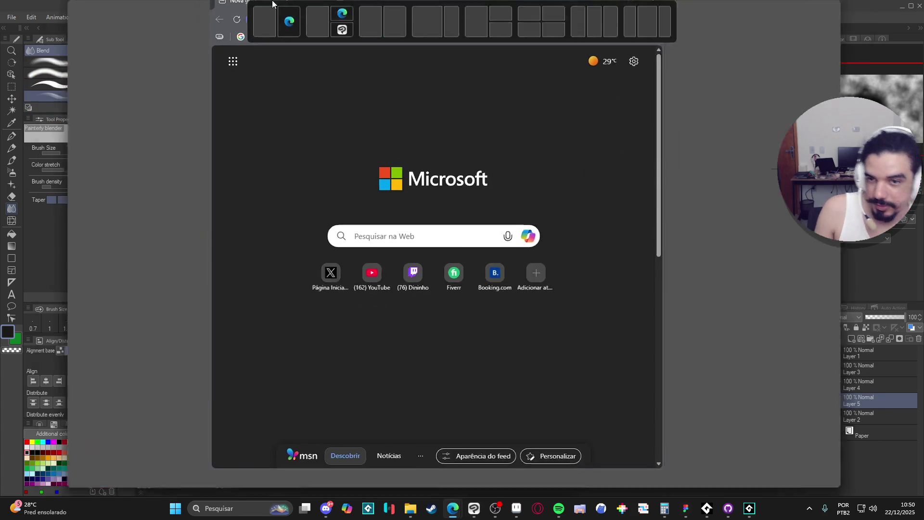
Search the web for 'remove image color' in a new Edge tab and scroll the results
drag(288, 48, 288, 4)
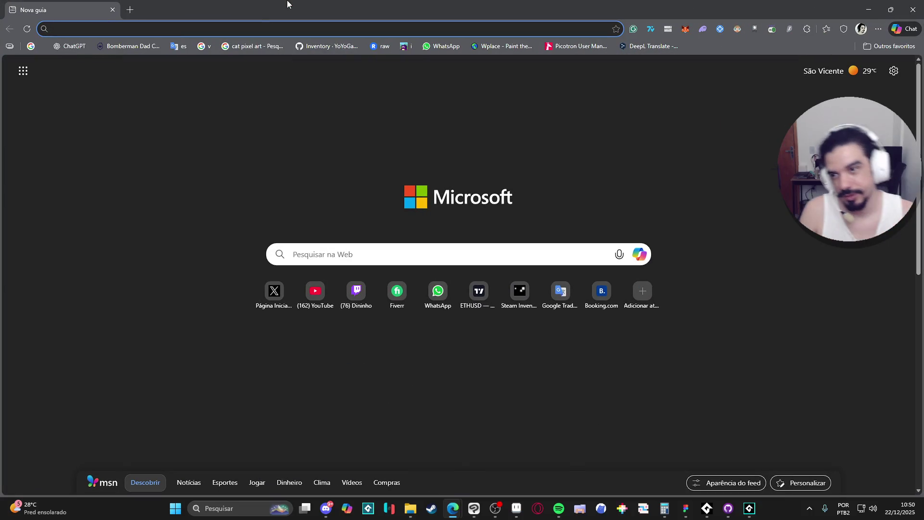
text(remove )
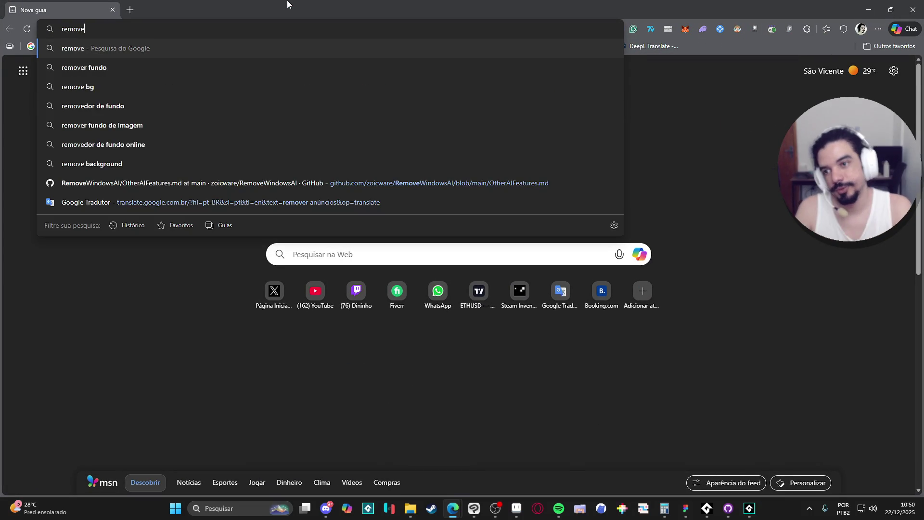
text(image color)
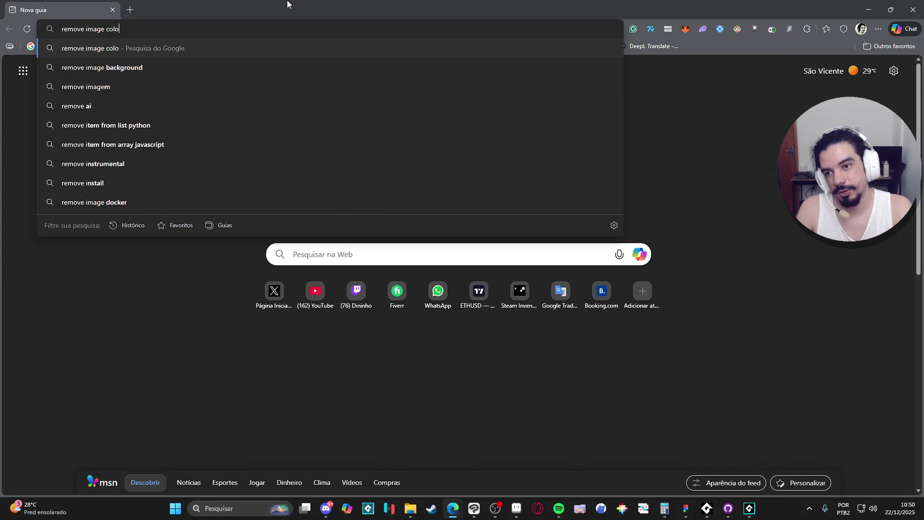
key(Return)
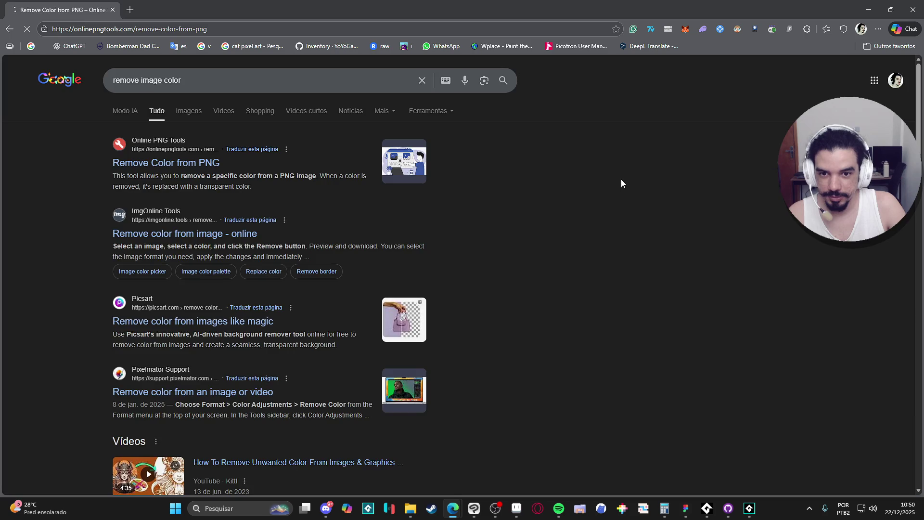
scroll(332, 269, down, 2)
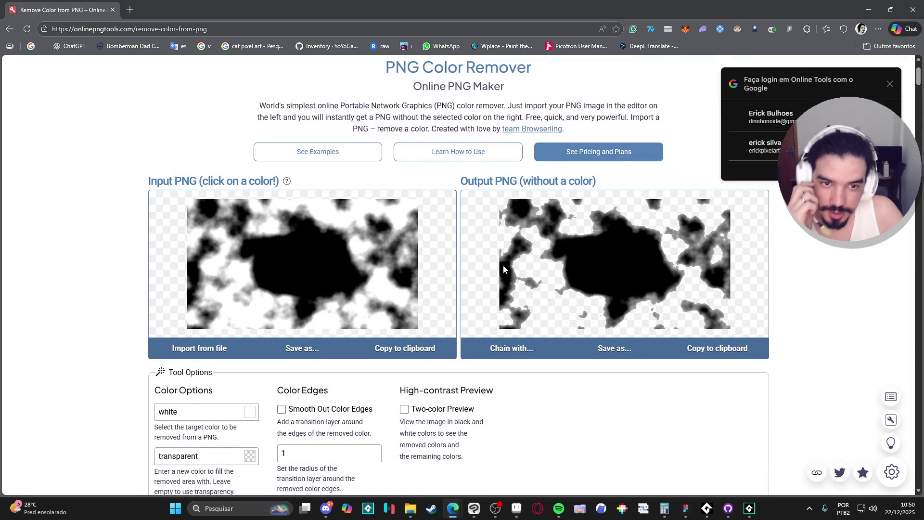
Turn on edge smoothing and paste the noise canvas from Clip Studio Paint as input
scroll(208, 322, down, 2)
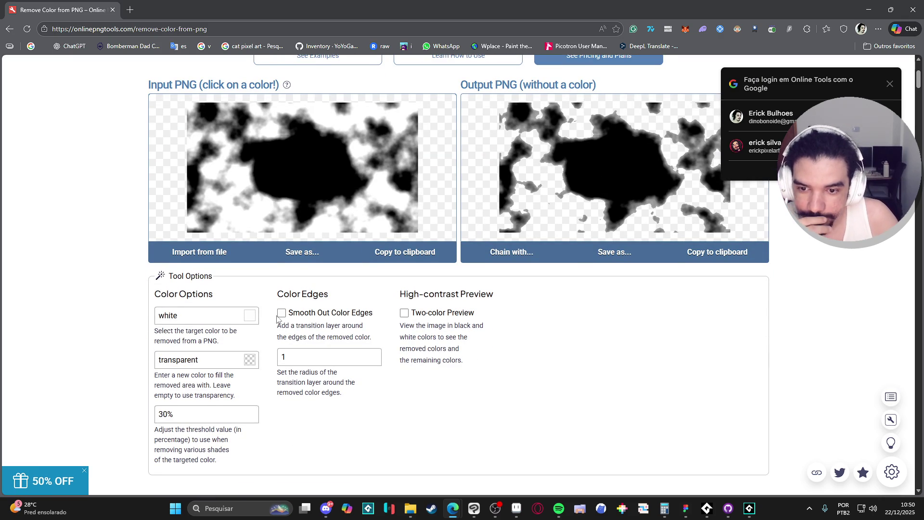
click(282, 314)
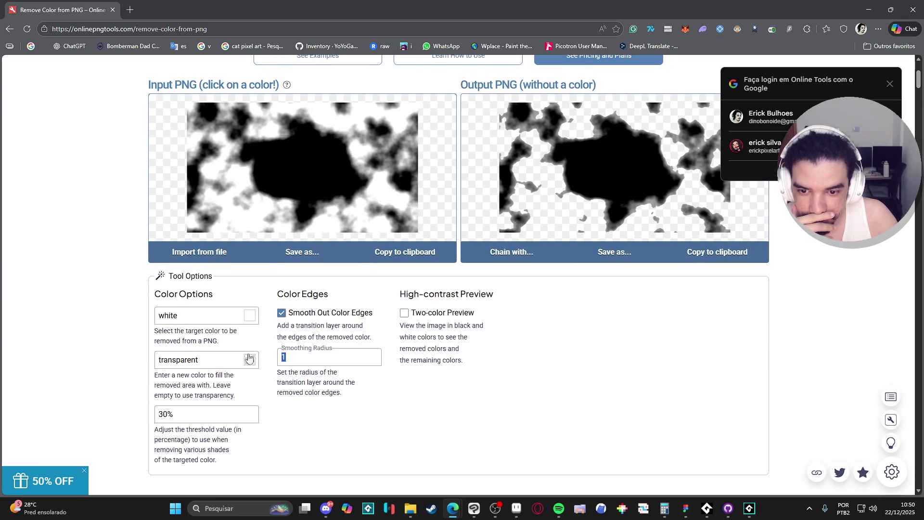
text(5)
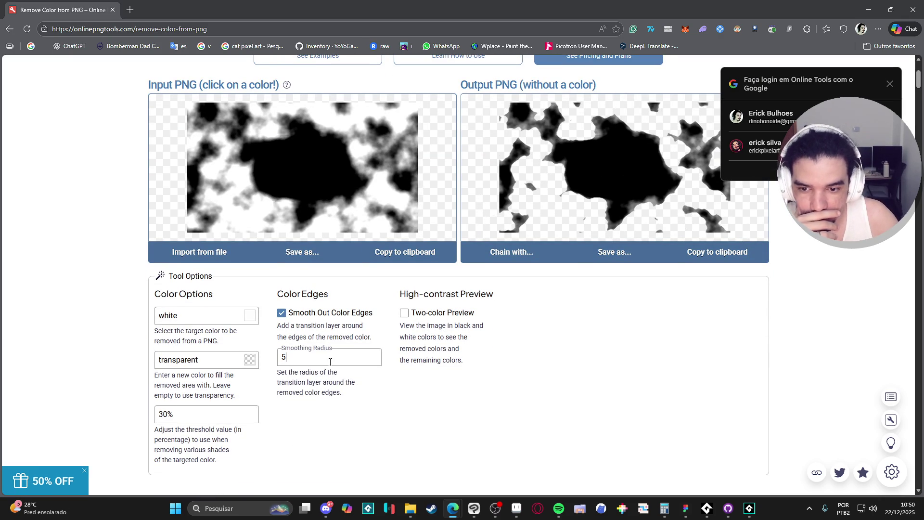
text(1)
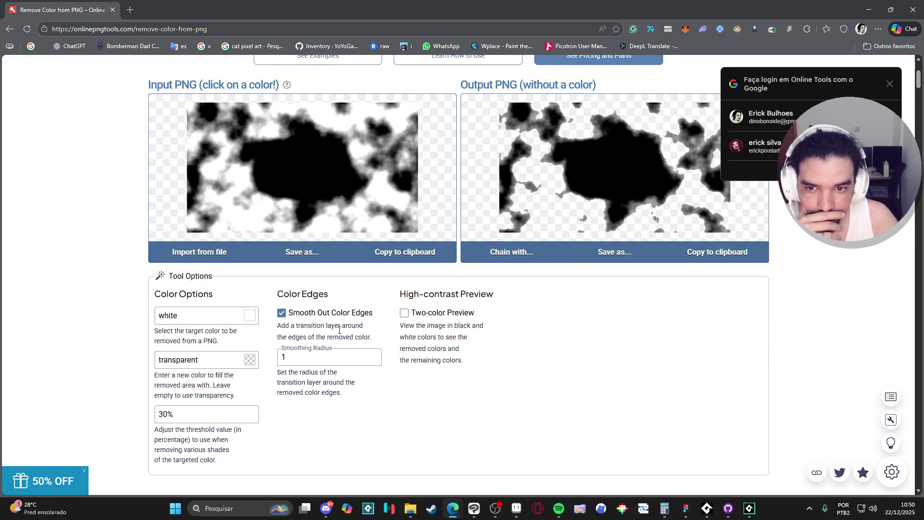
click(475, 513)
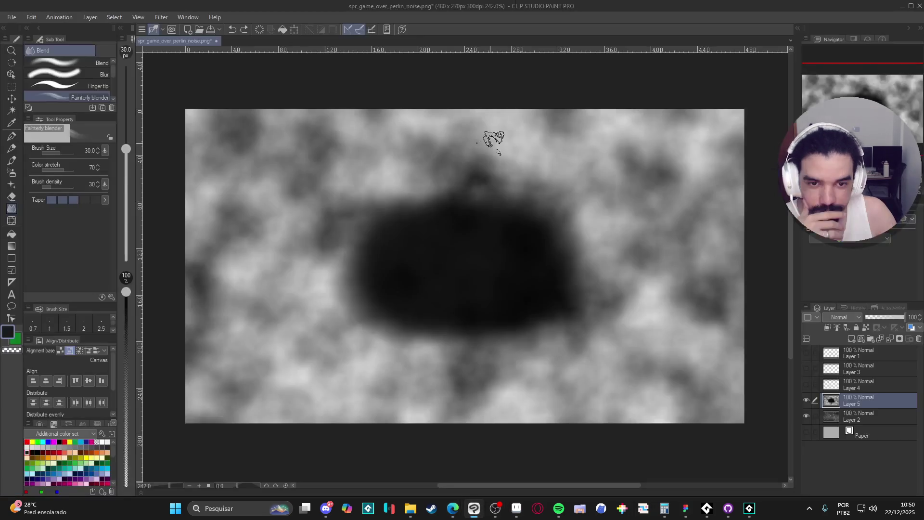
key(ctrl+a)
click(901, 8)
key(ctrl+v)
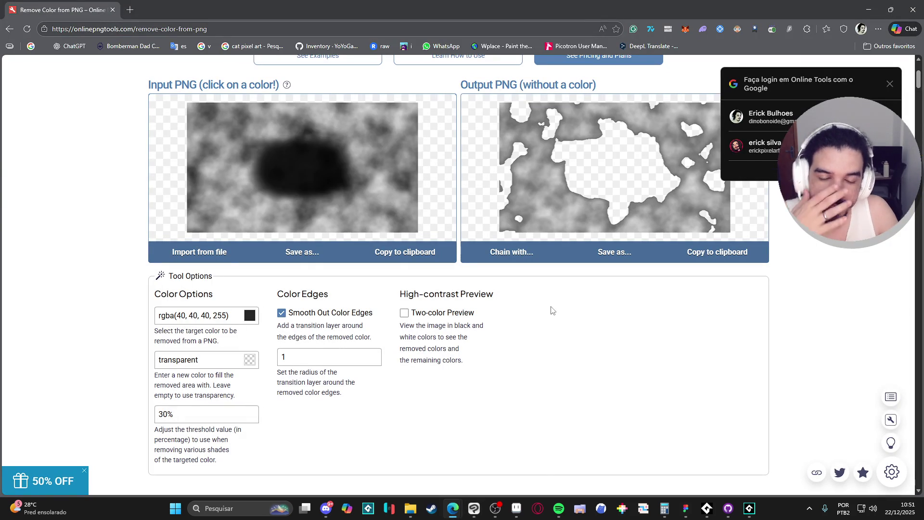
Set white as the colour to remove with a threshold of 50
click(250, 322)
drag(262, 346, 225, 295)
click(357, 336)
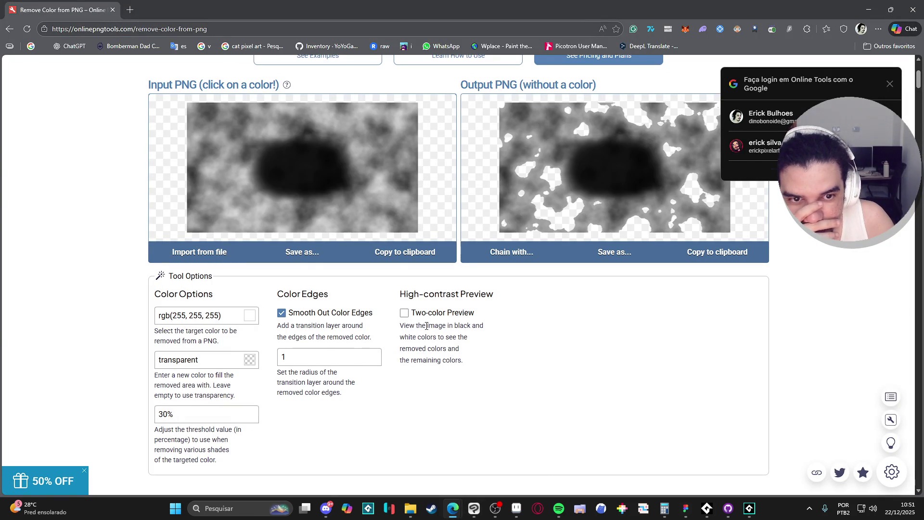
key(Tab)
text(50)
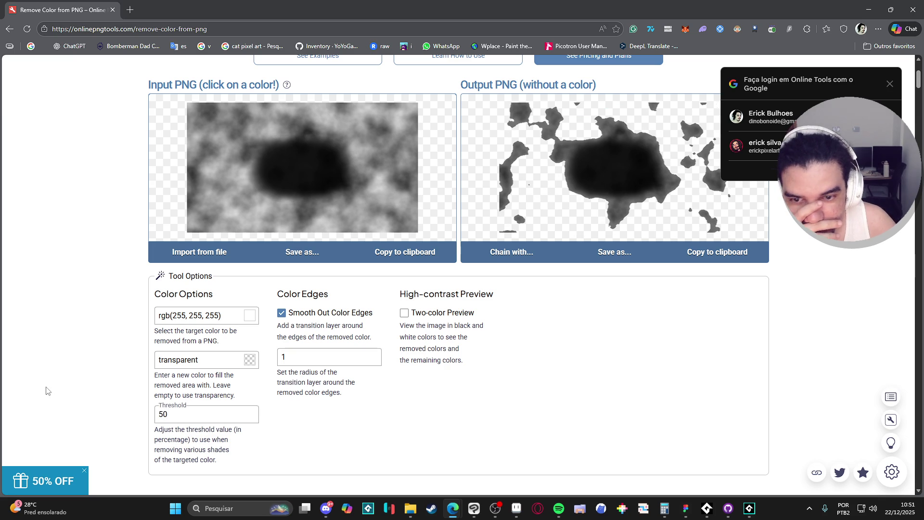
key(ctrl+a)
text(10)
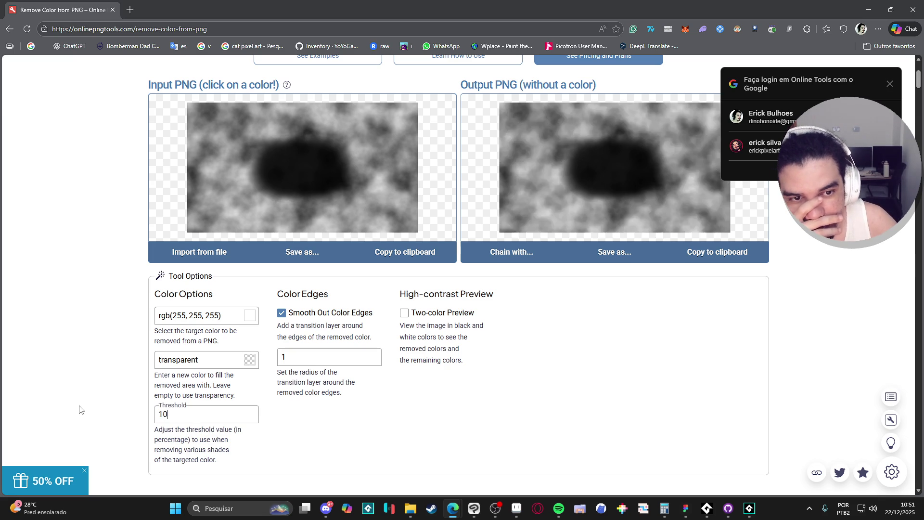
key(ctrl+a)
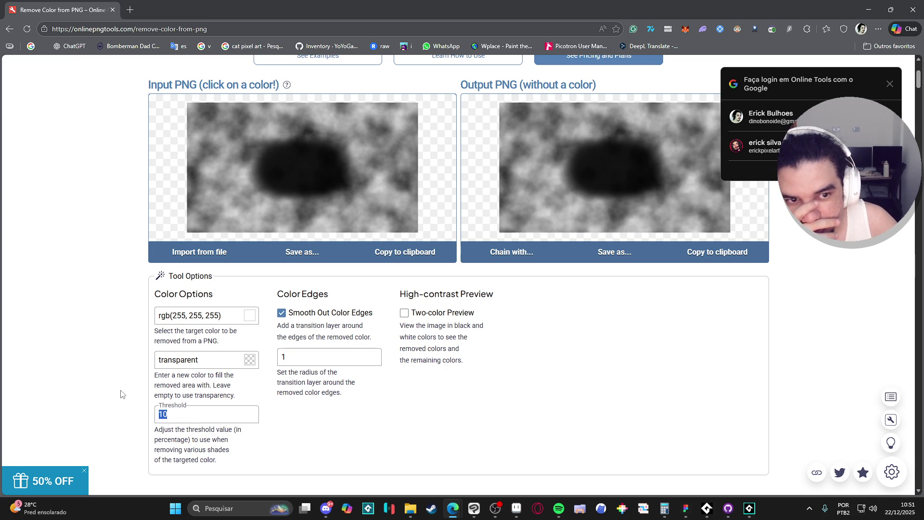
text(50)
Try the two-colour preview, select the smoothing radius value, and close the sign-in popup
click(404, 313)
click(404, 314)
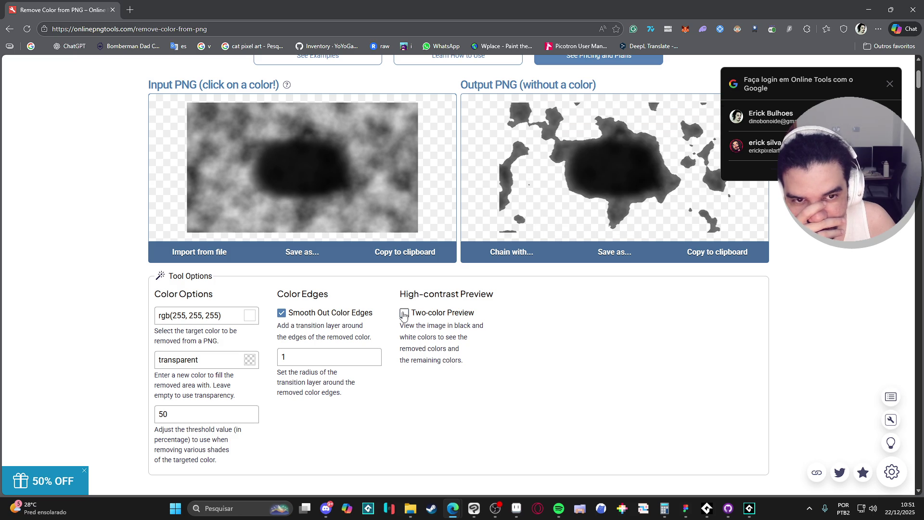
click(336, 351)
key(ctrl+a)
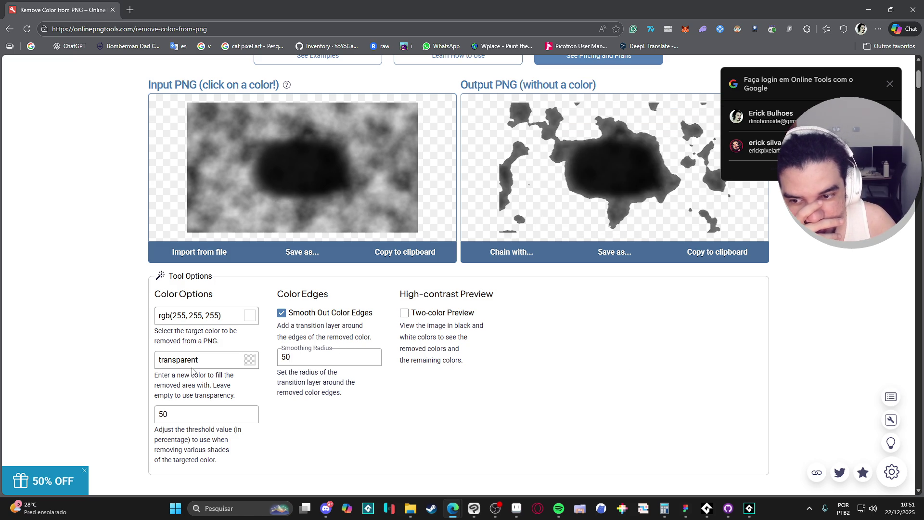
click(890, 83)
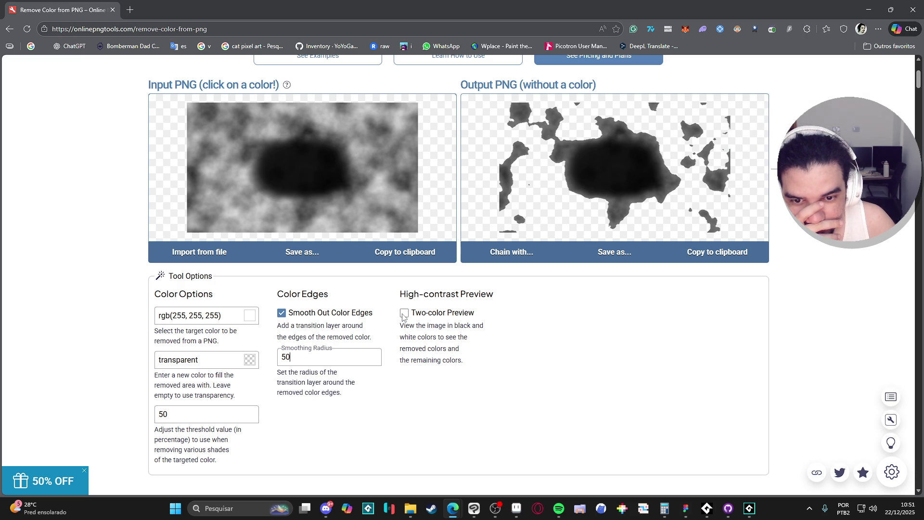
scroll(307, 215, up, 4)
Compare the output against the page's Examples section, then reload the colour remover with F5
scroll(351, 222, down, 4)
scroll(284, 141, up, 5)
scroll(285, 136, down, 5)
scroll(324, 351, up, 2)
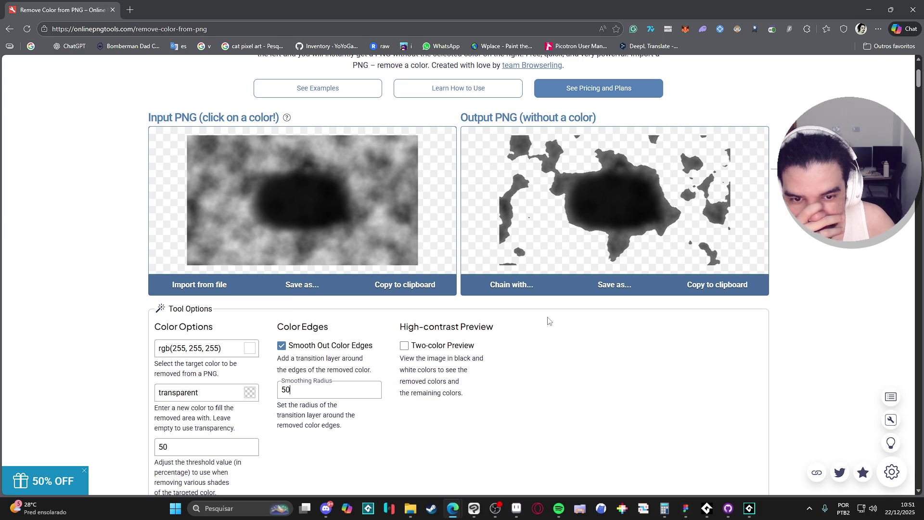
scroll(498, 160, up, 3)
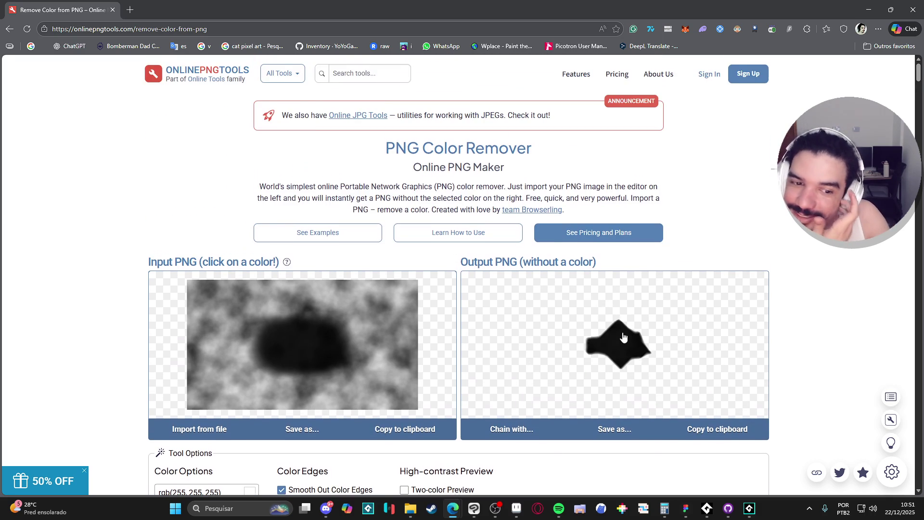
scroll(582, 267, down, 3)
scroll(583, 266, down, 2)
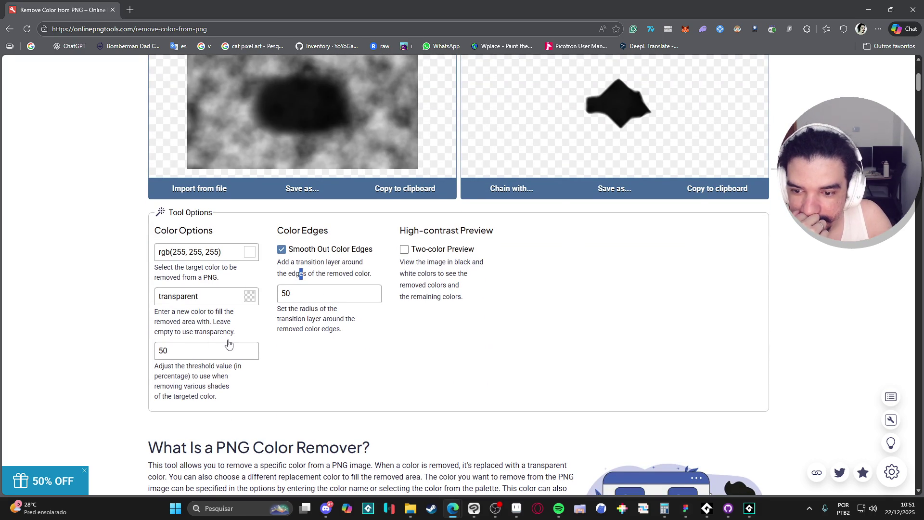
scroll(444, 350, up, 3)
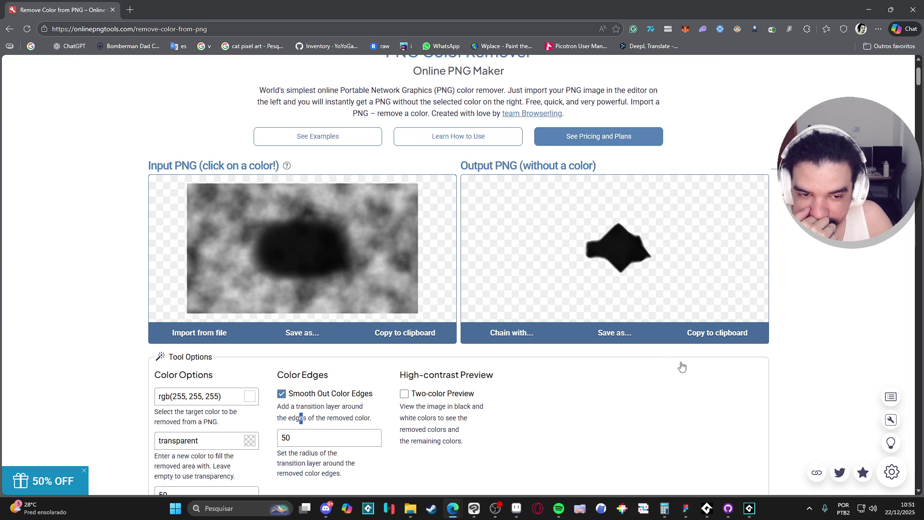
scroll(481, 351, down, 7)
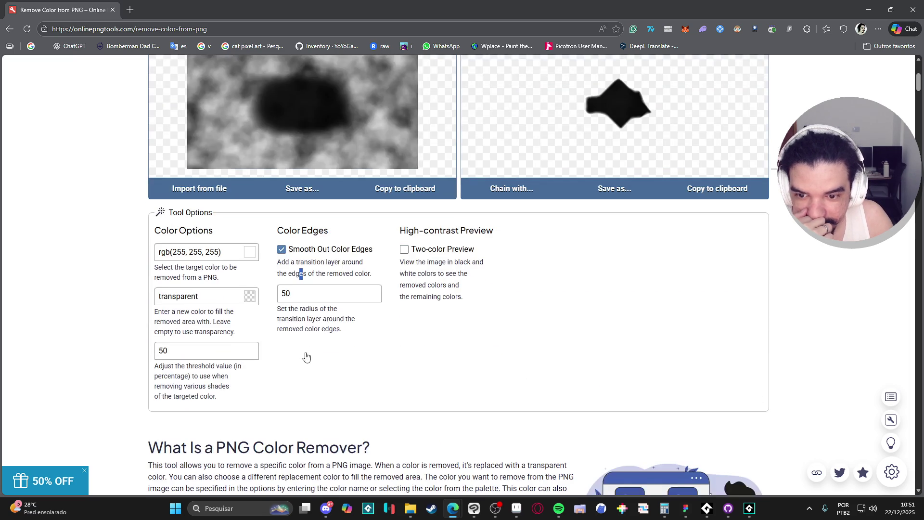
scroll(309, 364, down, 5)
scroll(320, 355, down, 5)
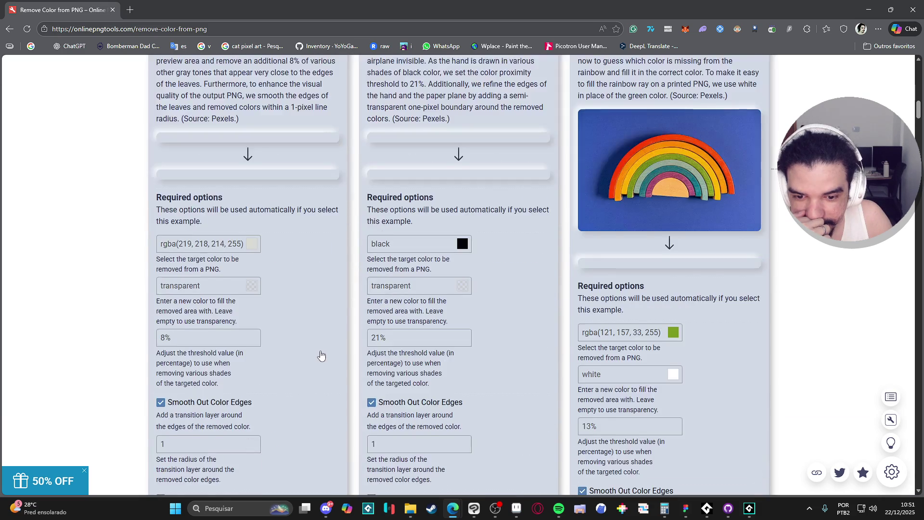
scroll(320, 355, up, 6)
scroll(321, 356, down, 7)
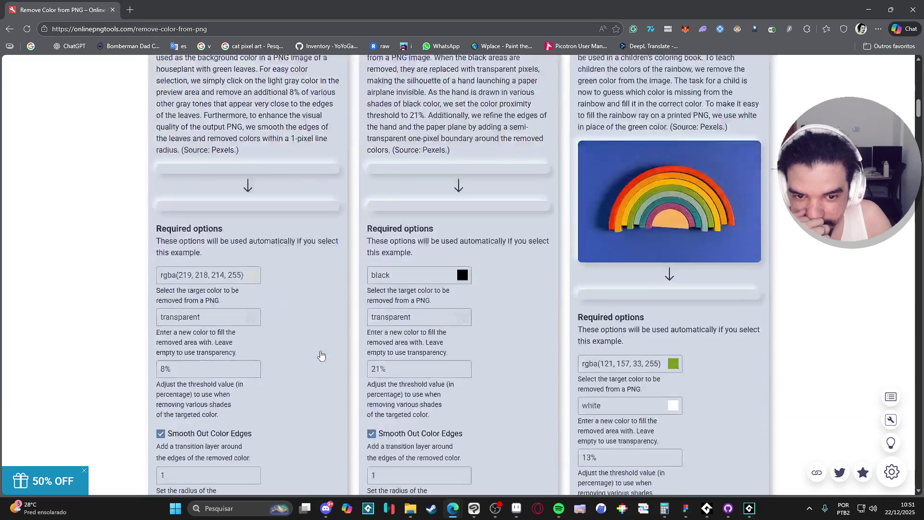
scroll(320, 355, up, 15)
scroll(320, 355, up, 1)
scroll(320, 351, down, 3)
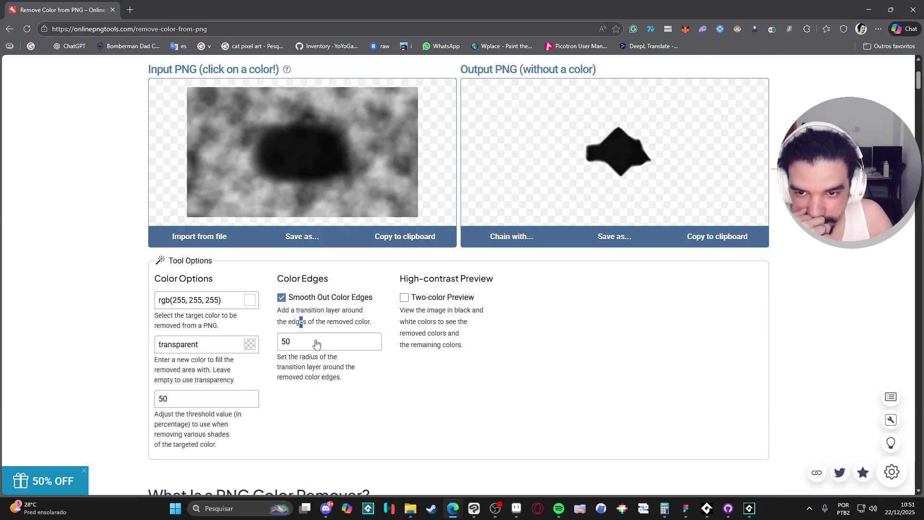
scroll(320, 347, up, 2)
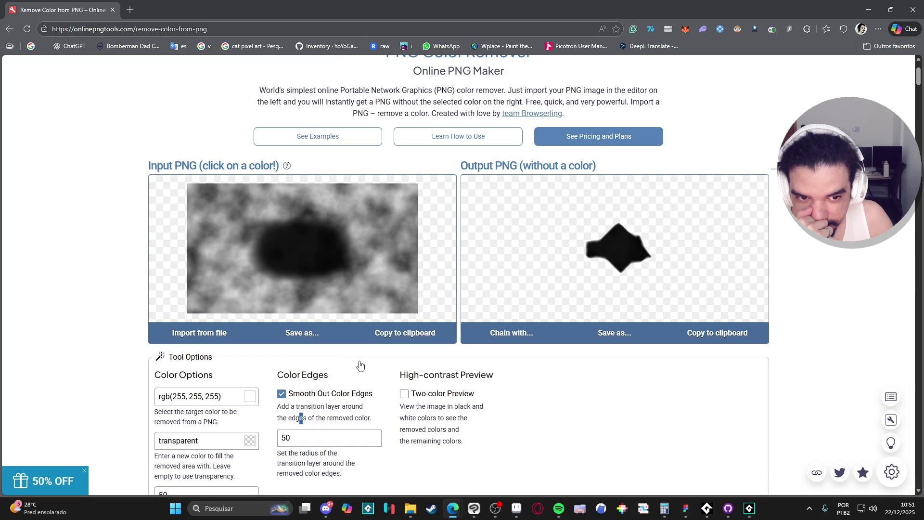
scroll(360, 366, down, 3)
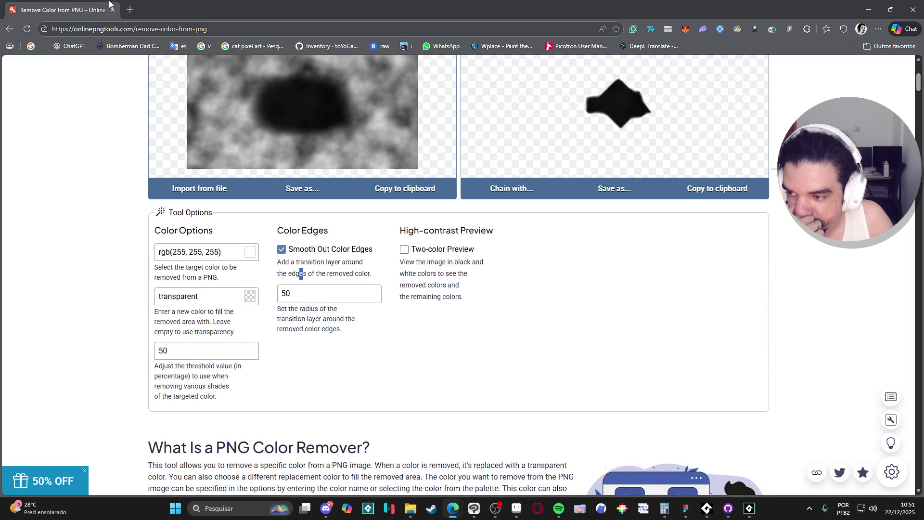
key(F5)
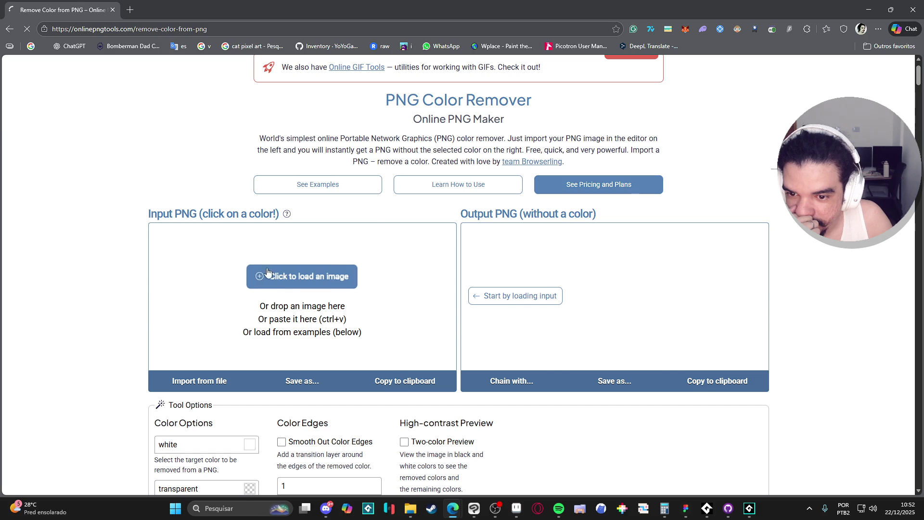
Load the noise image file and set the smoothing radius to 5
click(239, 302)
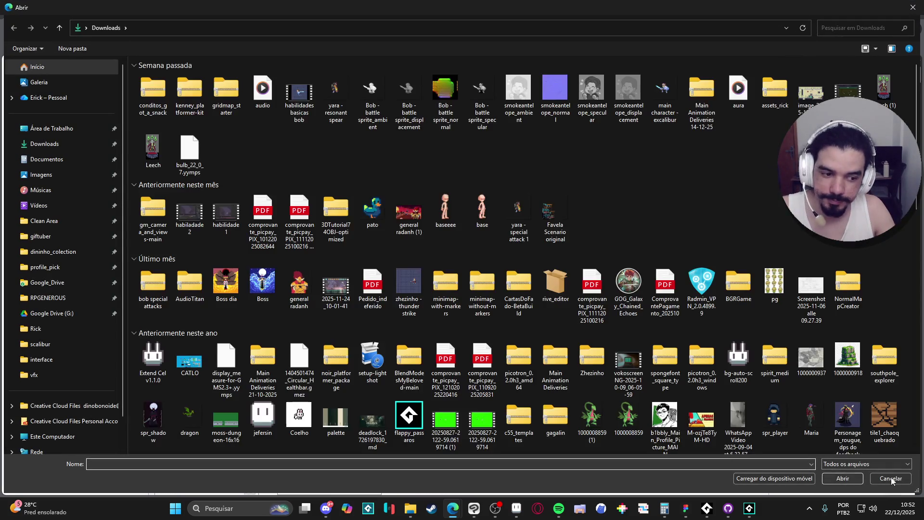
double_click(291, 334)
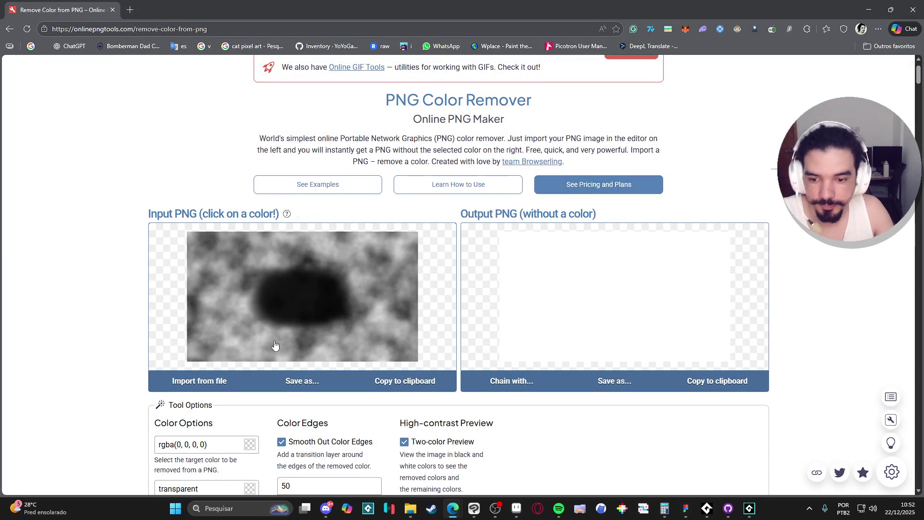
scroll(215, 341, down, 4)
double_click(180, 352)
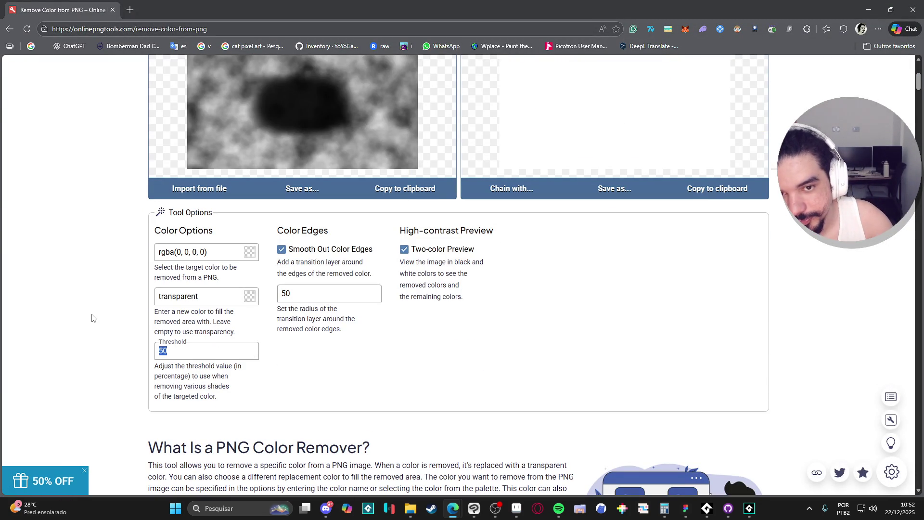
text(10)
scroll(418, 363, up, 3)
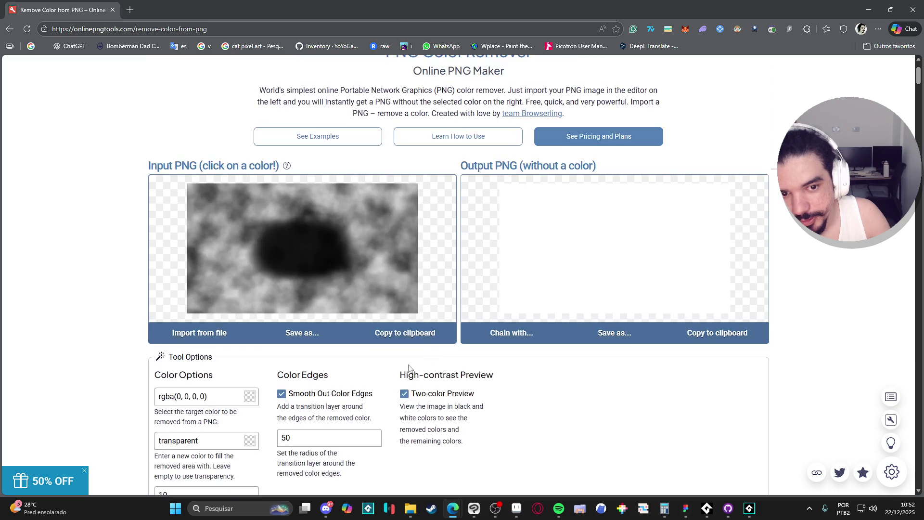
double_click(319, 435)
text(10)
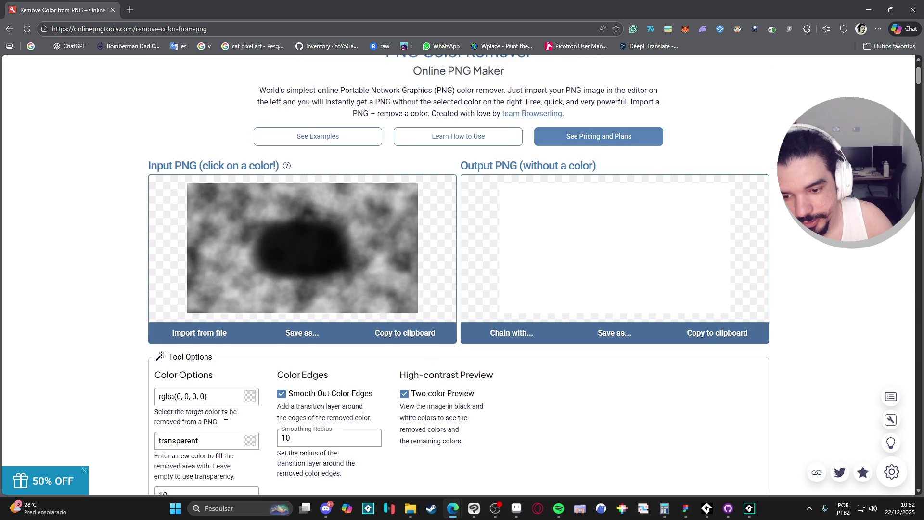
key(ctrl+a)
text(5)
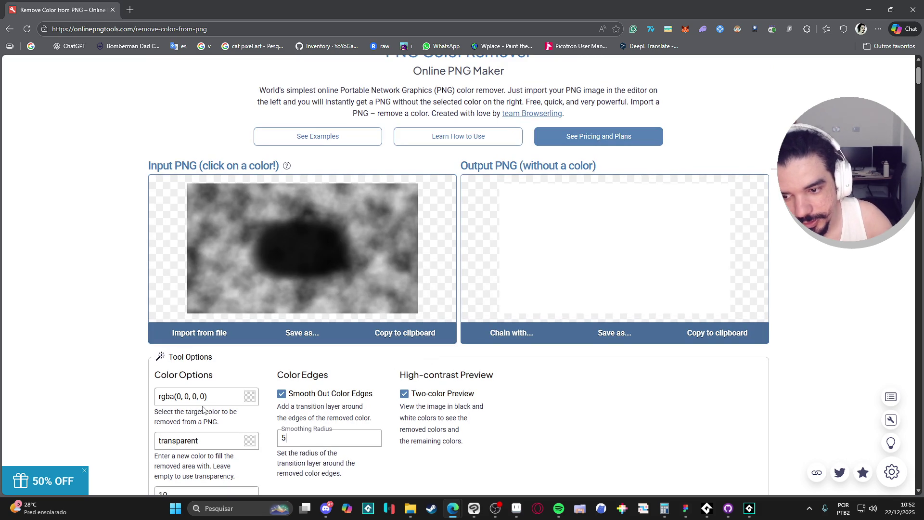
Sample light grey rgba(192,192,192,255) from the input image as the colour to remove
click(250, 397)
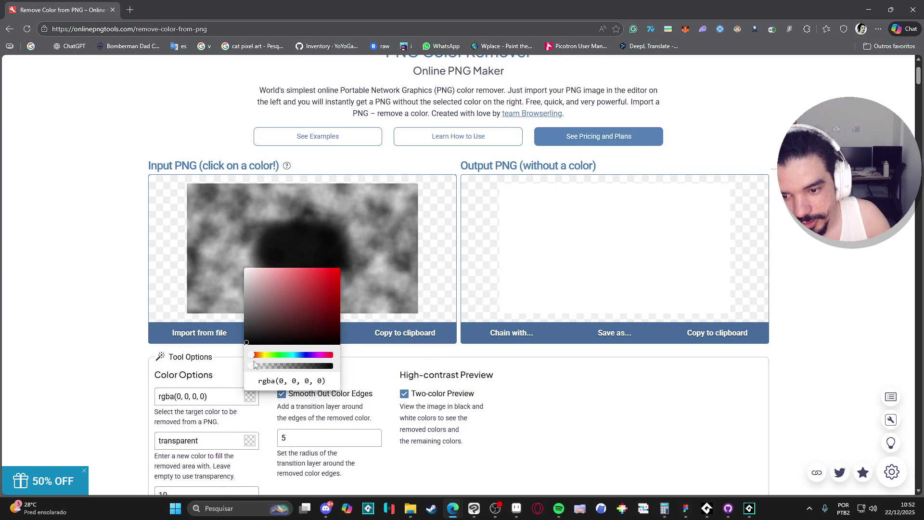
drag(251, 295, 242, 268)
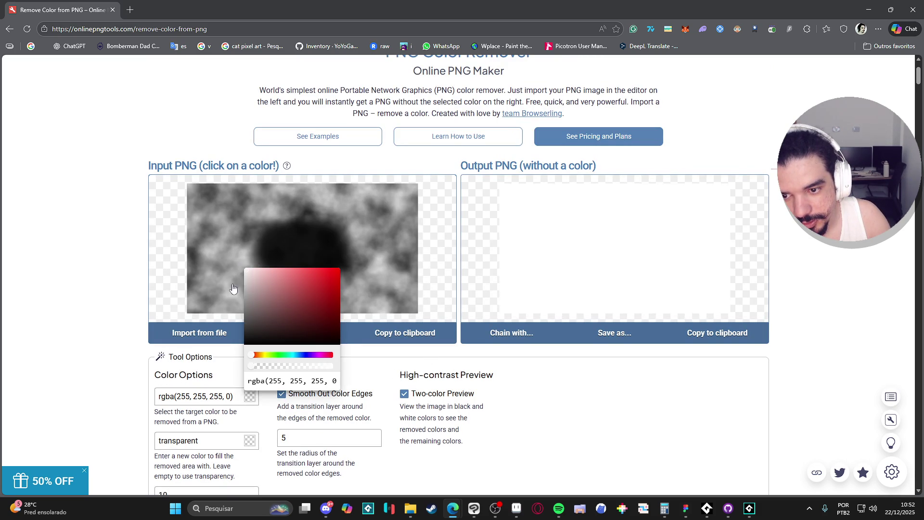
click(121, 275)
scroll(129, 304, down, 1)
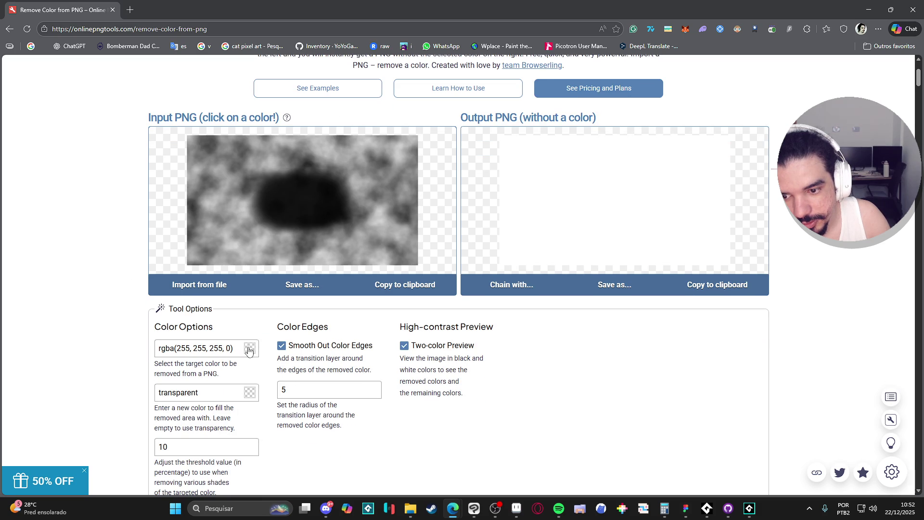
click(249, 351)
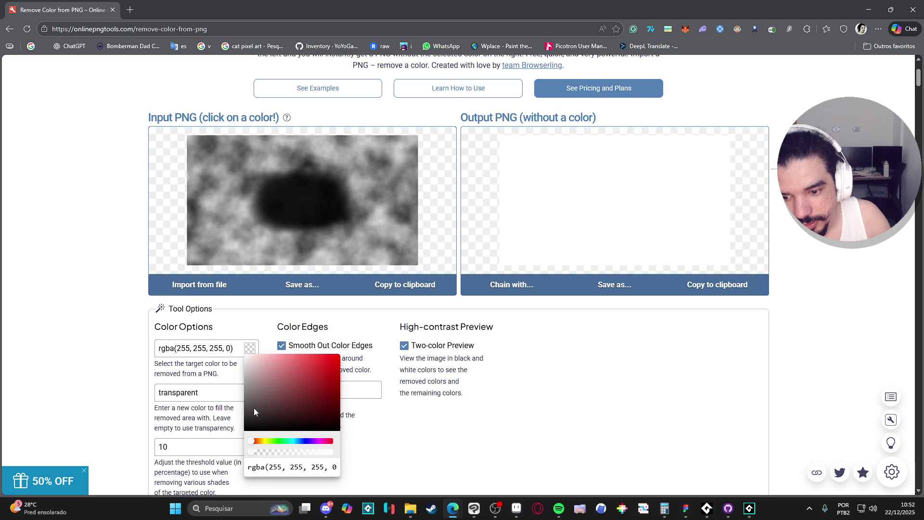
click(250, 352)
click(252, 351)
click(208, 186)
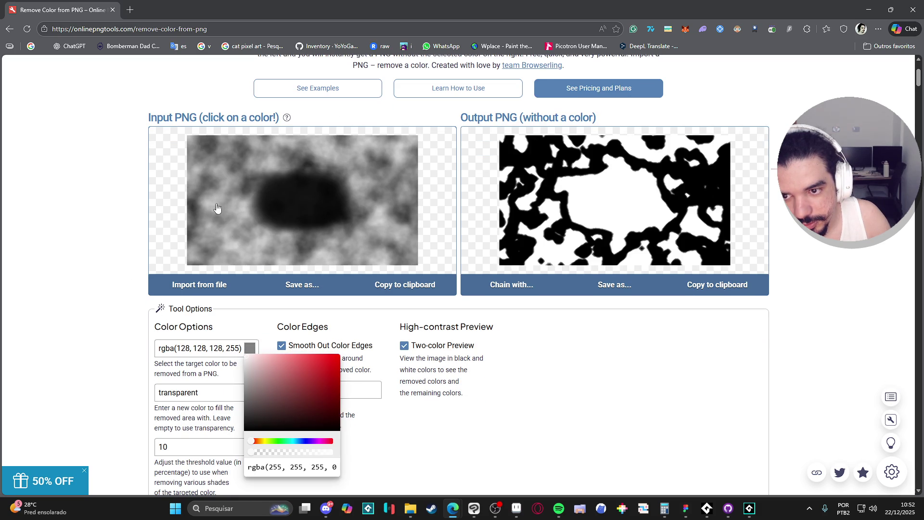
click(217, 206)
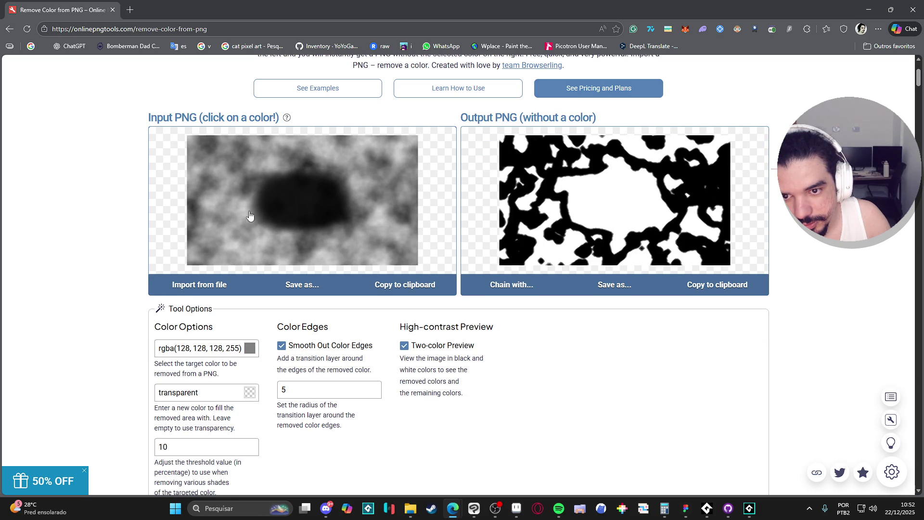
click(381, 215)
Turn off the two-colour preview and set the smoothing radius to 10
scroll(211, 456, down, 1)
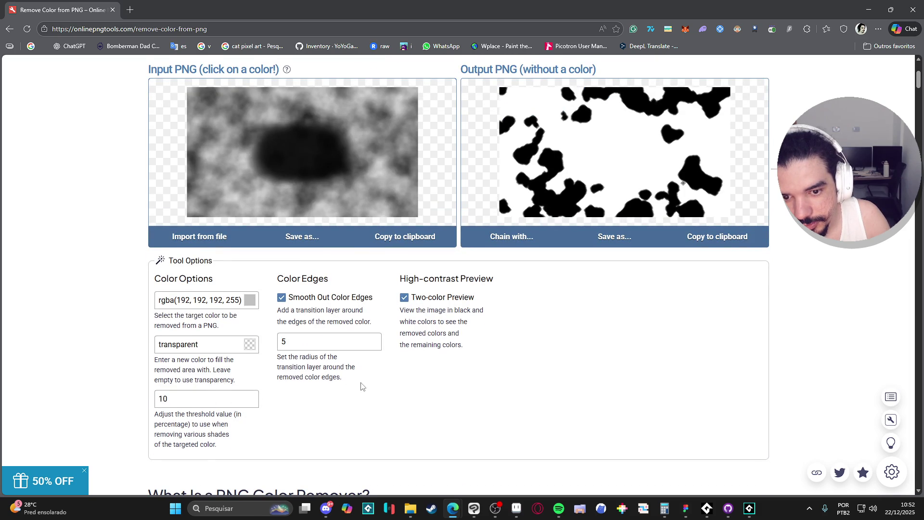
scroll(381, 366, up, 1)
click(404, 346)
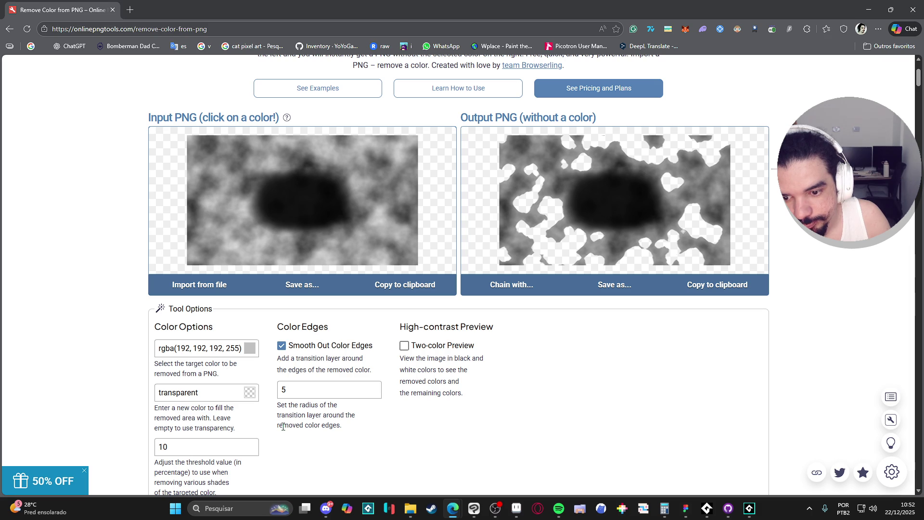
double_click(300, 390)
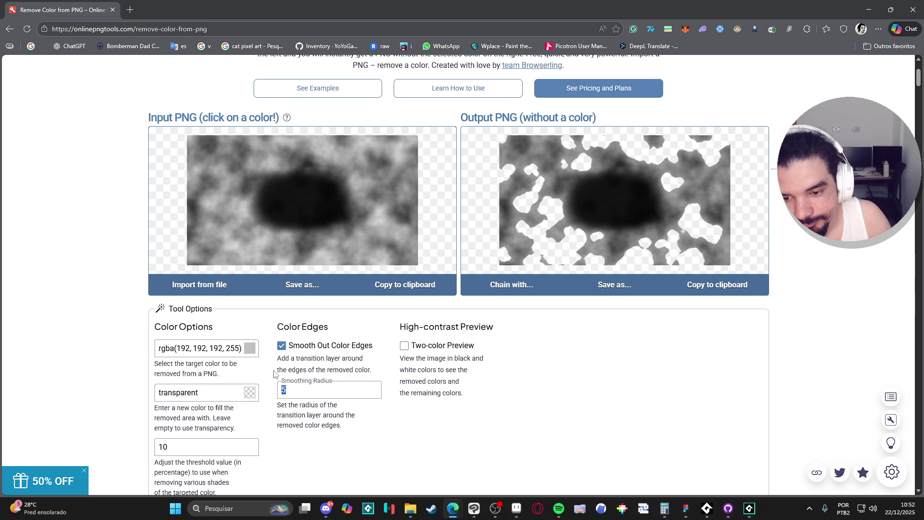
text(20)
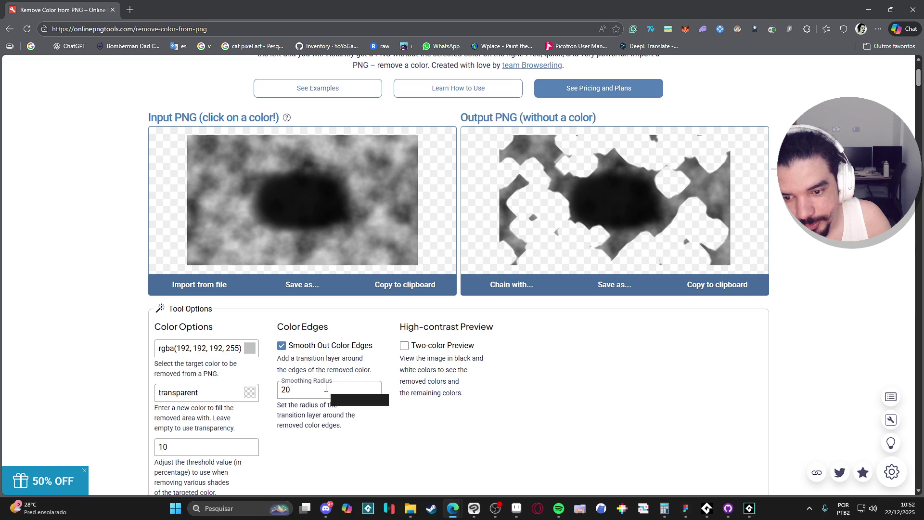
key(ctrl+a)
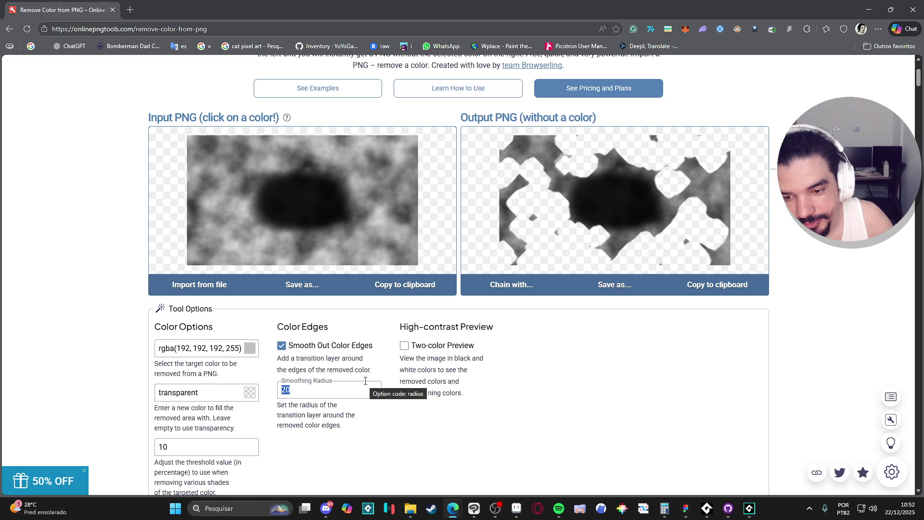
text(10)
click(449, 429)
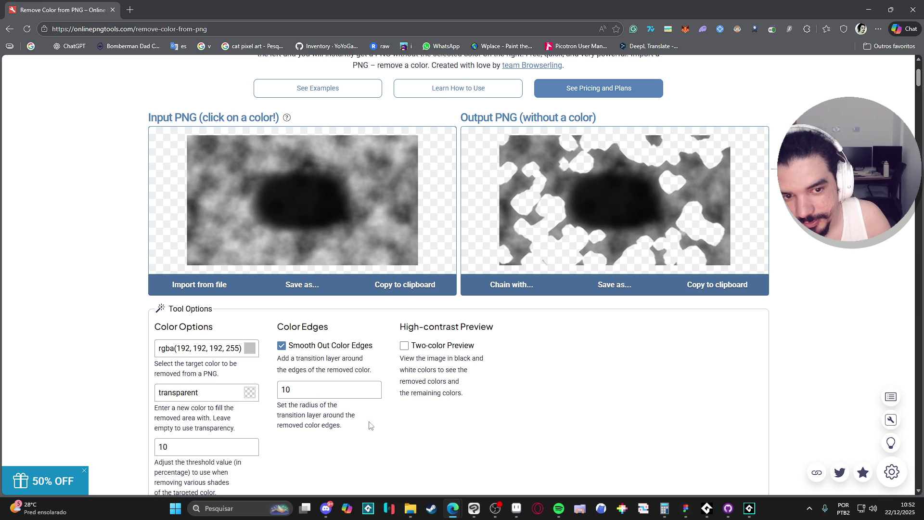
scroll(227, 430, down, 1)
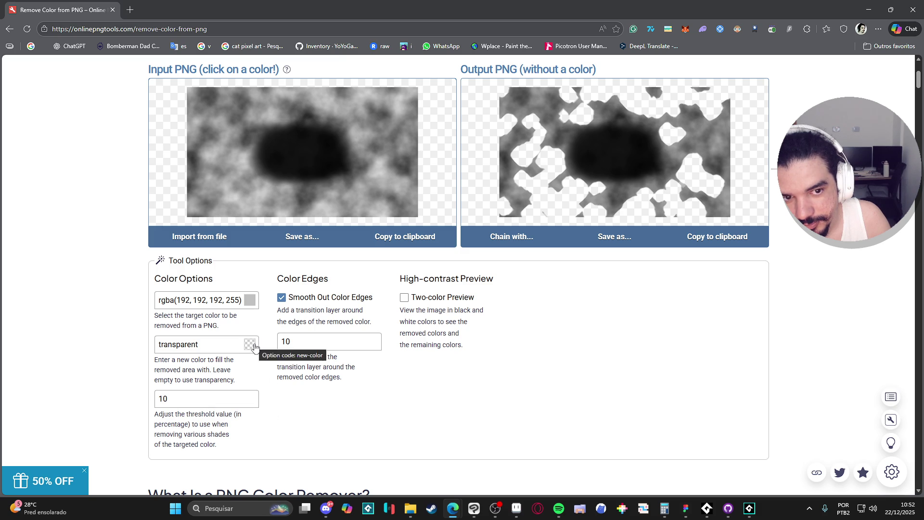
scroll(385, 401, up, 5)
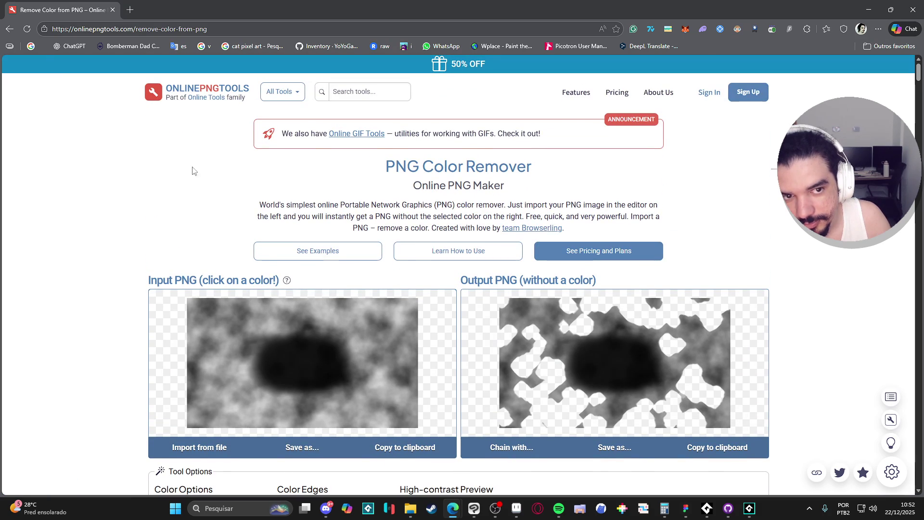
Return to the 'remove image color' search results, look through them, then switch to GameMaker
click(14, 30)
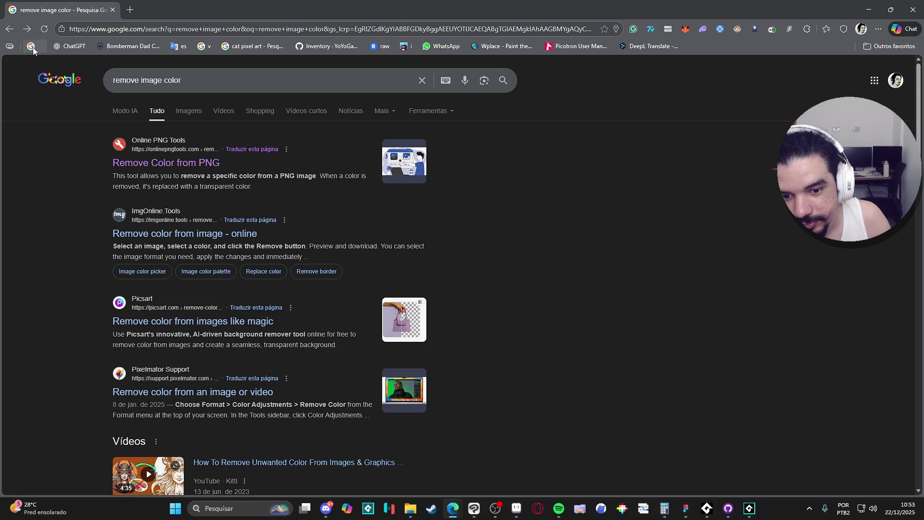
scroll(91, 221, down, 6)
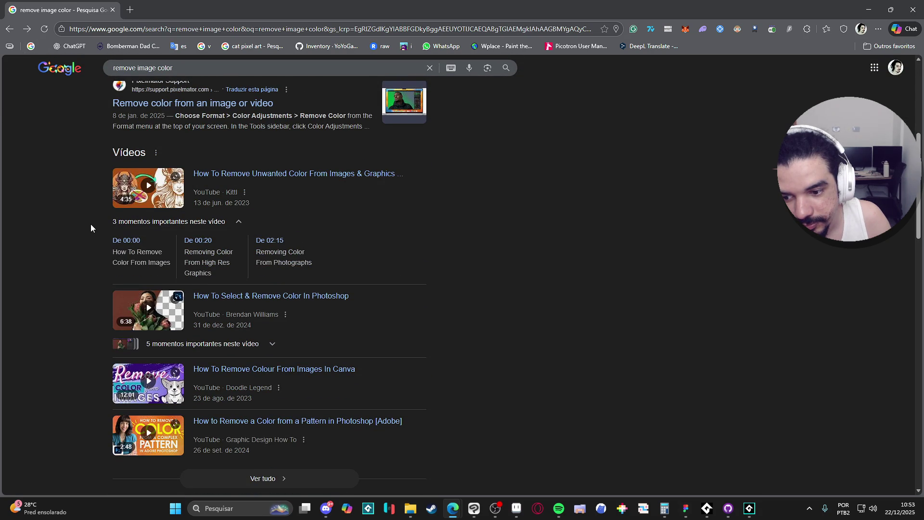
scroll(90, 224, up, 6)
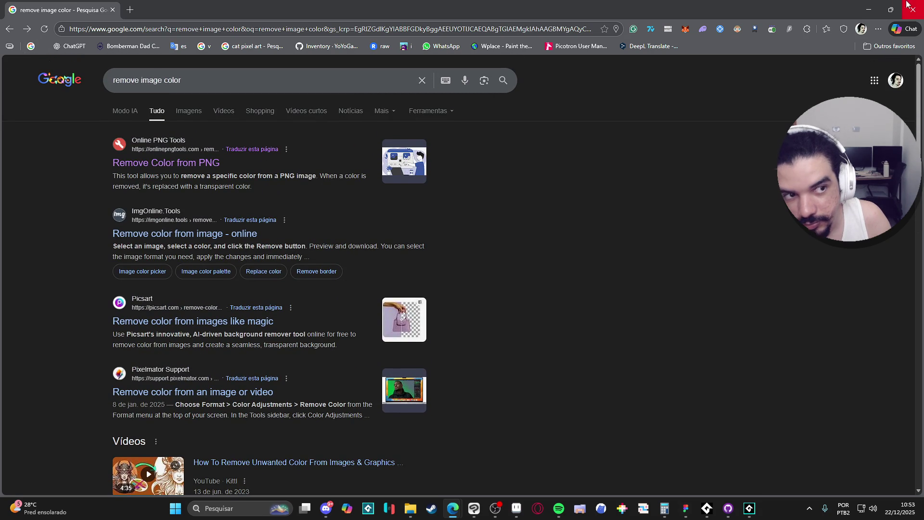
click(869, 10)
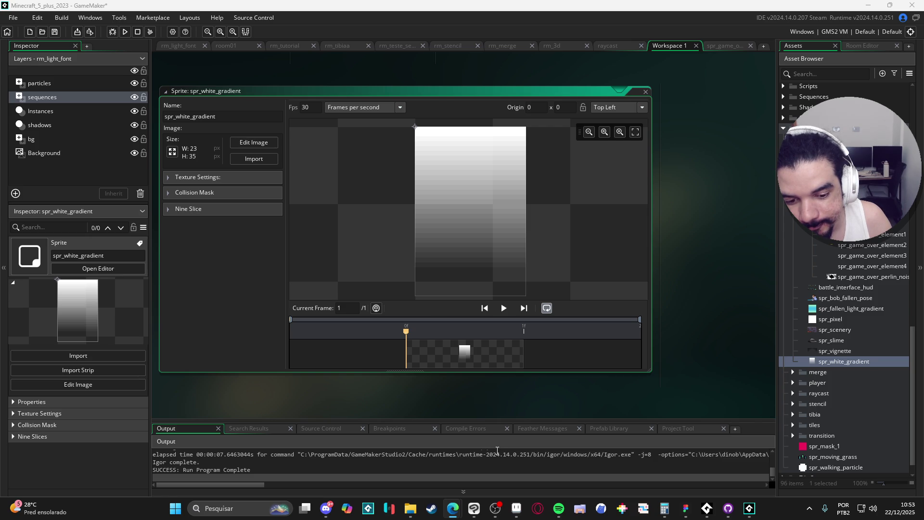
Bring Clip Studio Paint forward with the perlin noise canvas
click(474, 508)
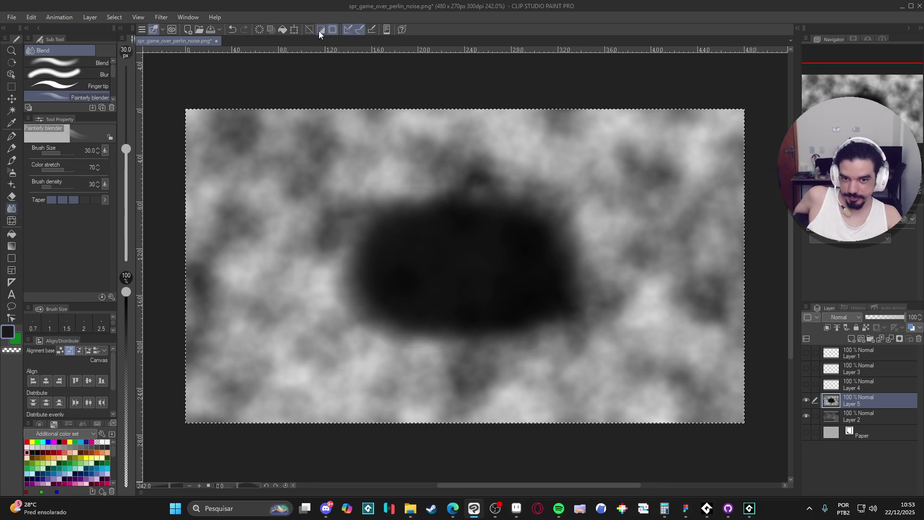
Select the dark central blob by colour range with a tolerance of 50
click(31, 20)
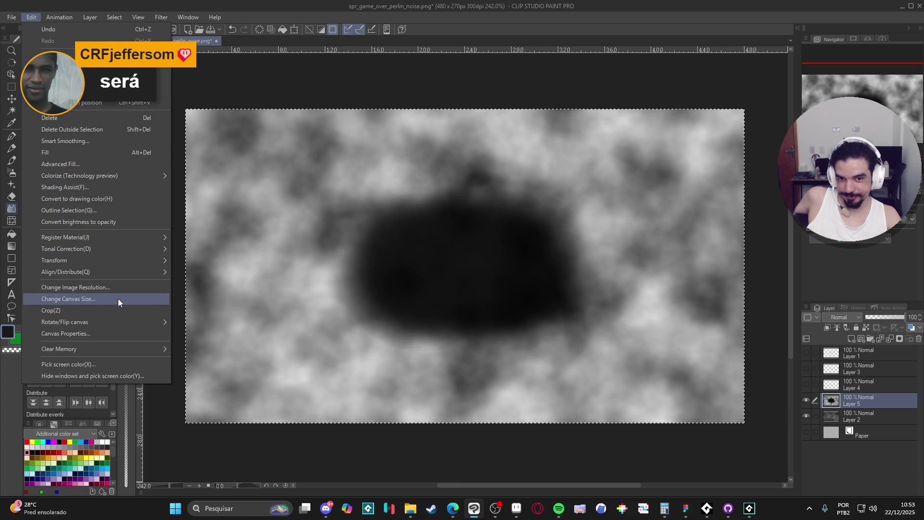
mouse_move(106, 17)
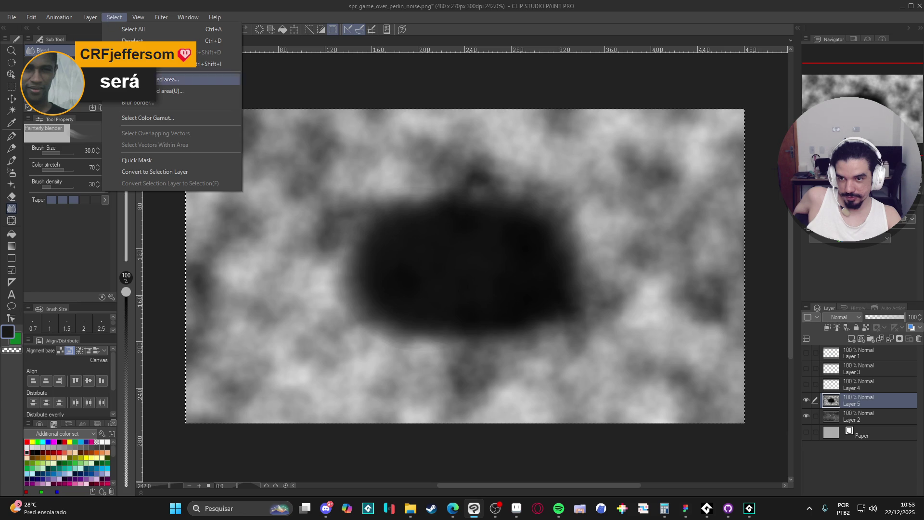
click(159, 118)
click(458, 266)
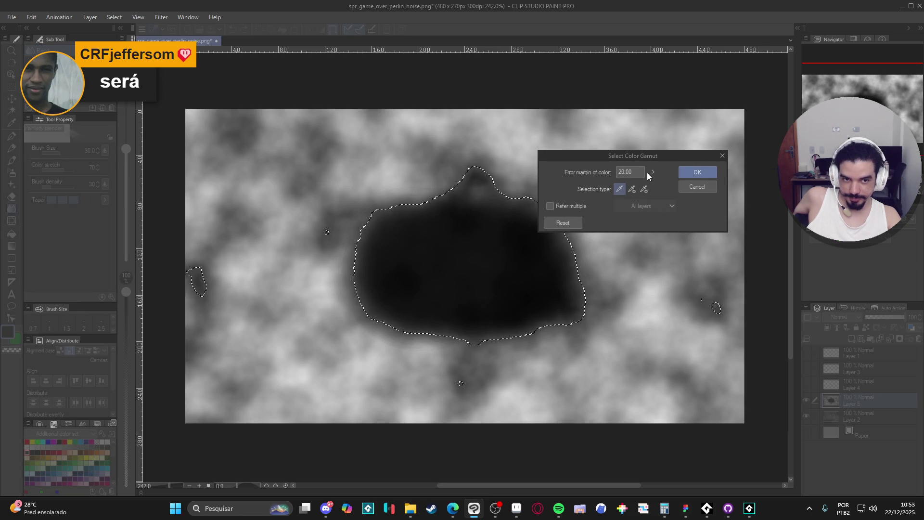
double_click(626, 172)
text(50)
key(Return)
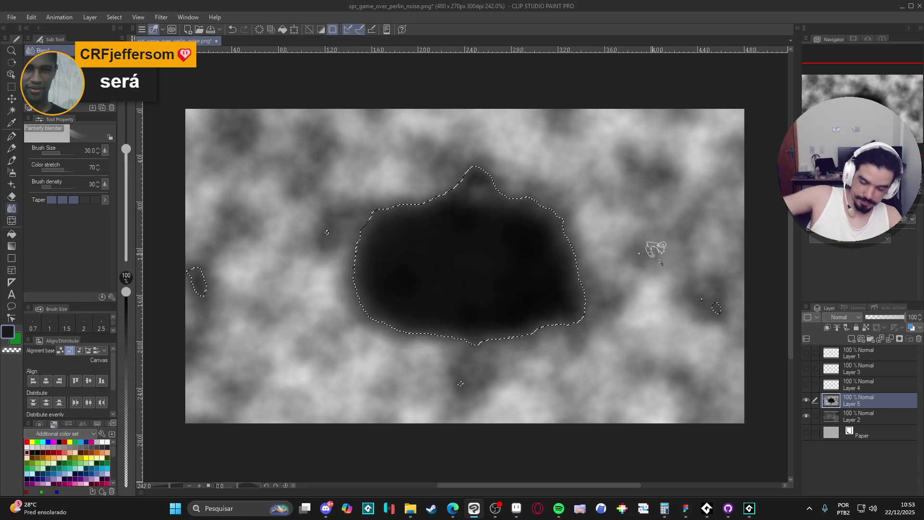
Copy the blob onto Layer 5 Copy, deselect, adjust layer visibility, and select Layer 5
key(ctrl+c)
key(ctrl+v)
key(ctrl+d)
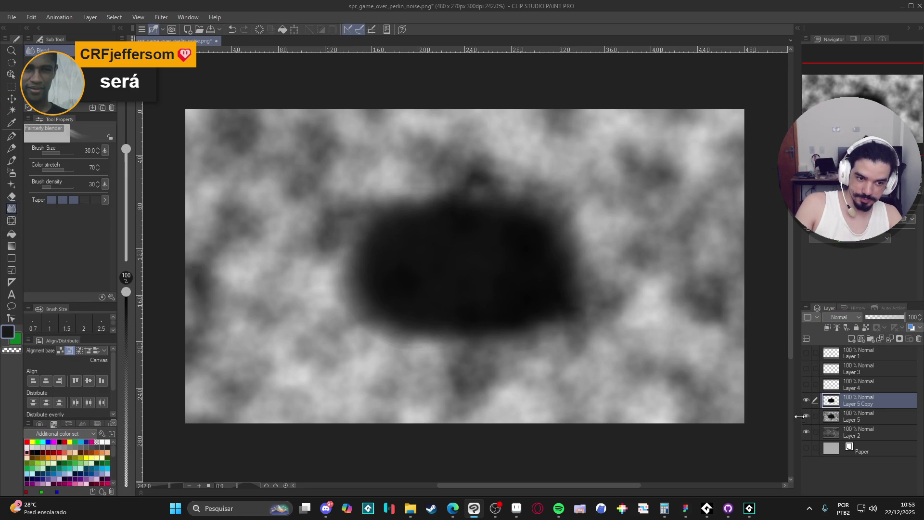
click(807, 416)
click(806, 432)
click(806, 448)
click(807, 400)
click(807, 416)
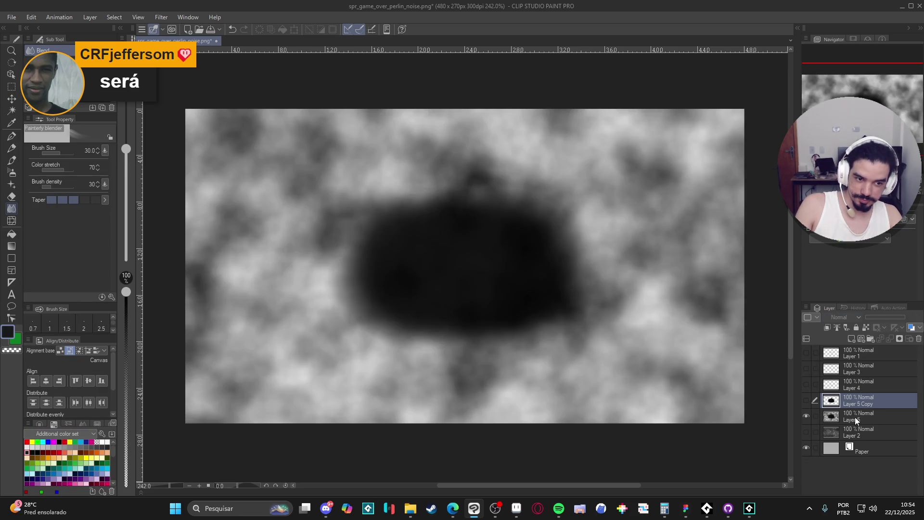
click(856, 417)
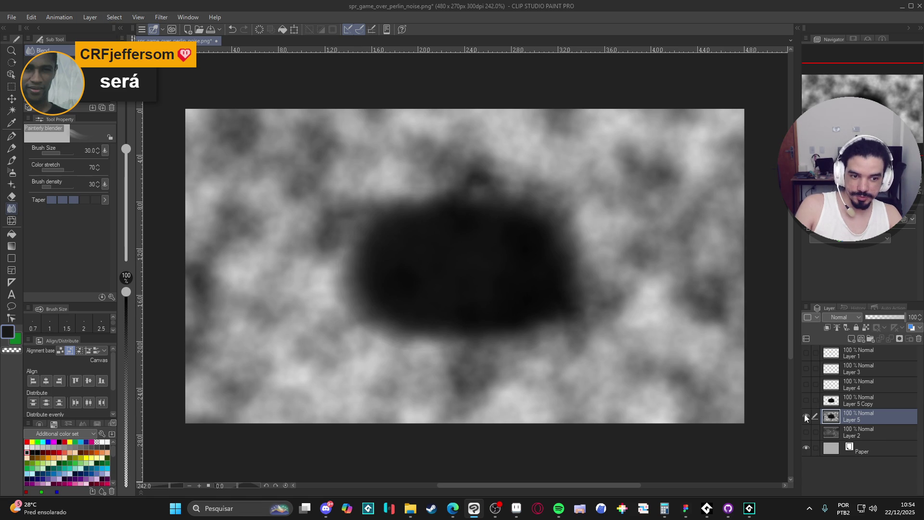
Select the noise's light areas by colour gamut, paste them as Layer 5 Copy 2, and hide Layer 5
click(114, 17)
click(163, 116)
click(479, 264)
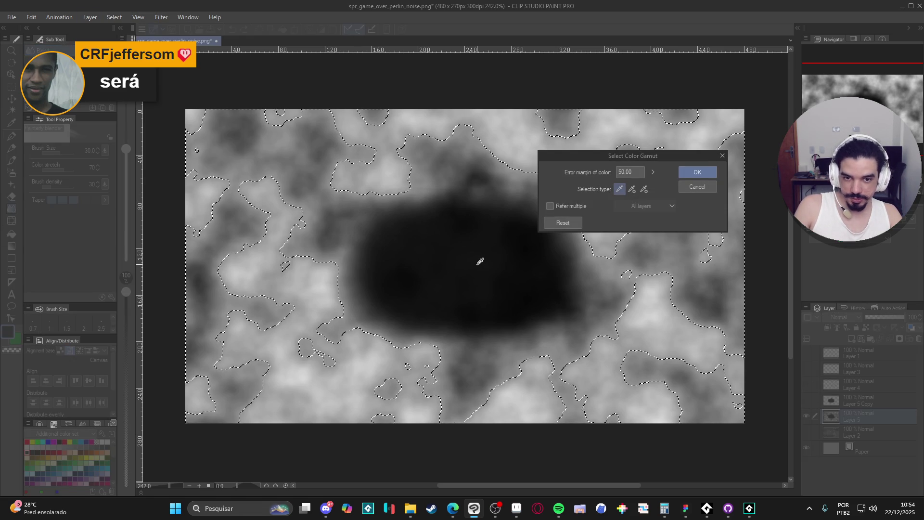
click(698, 172)
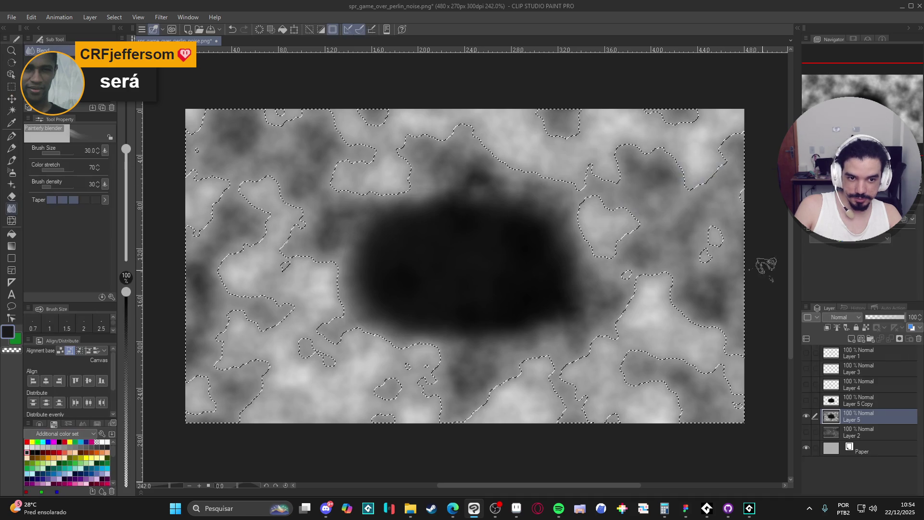
key(ctrl+c)
key(ctrl+v)
click(806, 432)
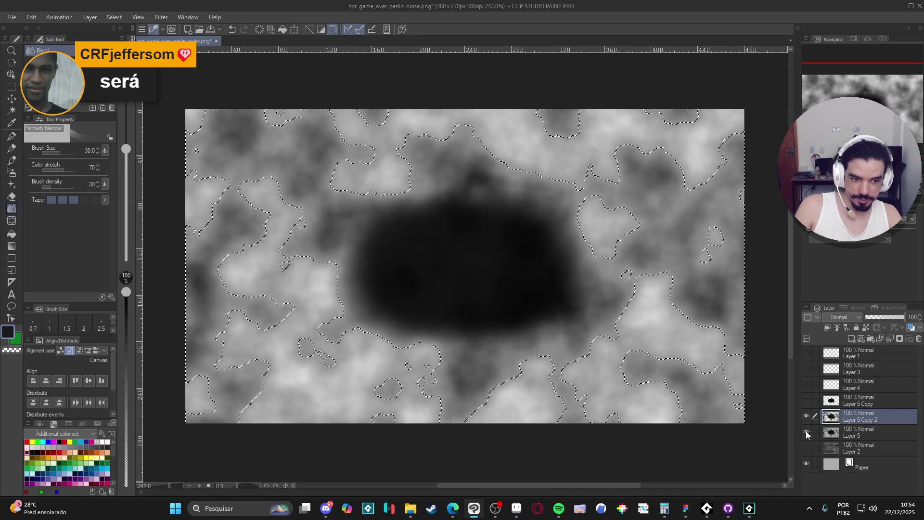
key(ctrl+d)
click(805, 417)
click(805, 417)
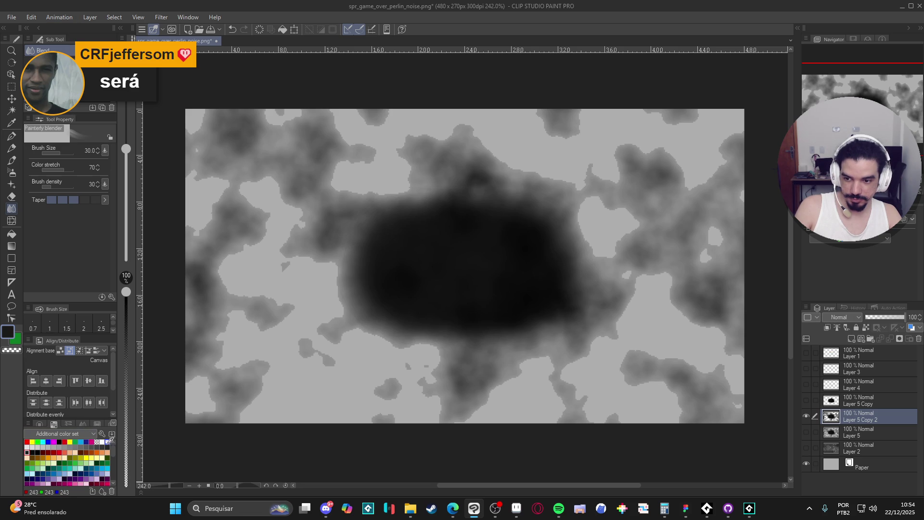
key(ctrl+z)
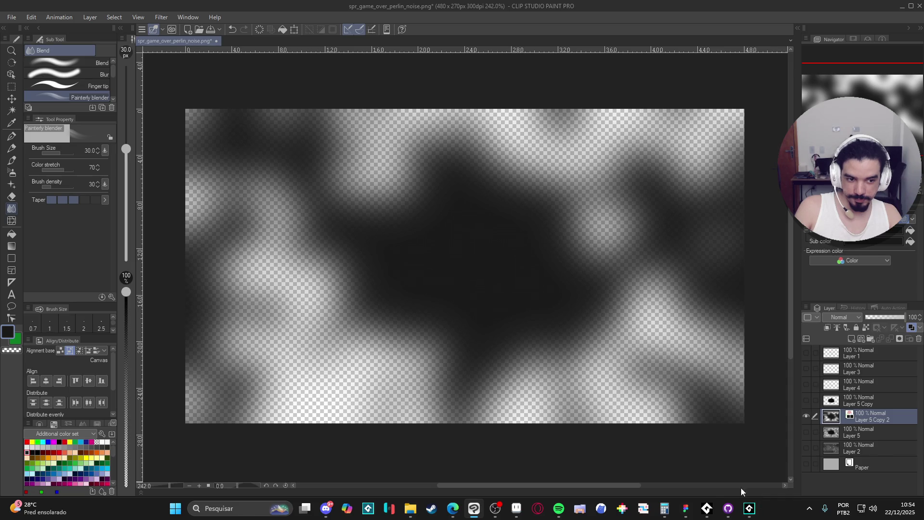
Fill Layer 5 Copy 2 with white to leave faint white clouds, then switch to GameMaker
mouse_move(499, 508)
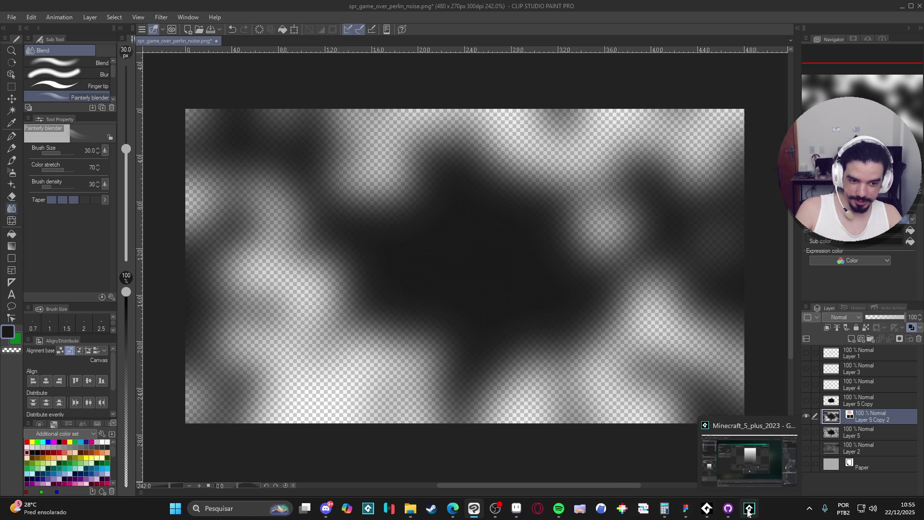
click(748, 509)
click(749, 504)
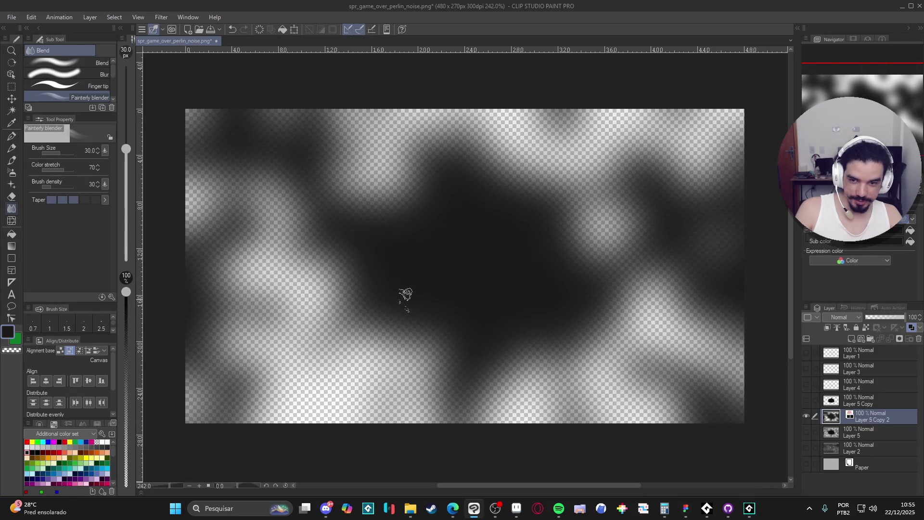
click(107, 441)
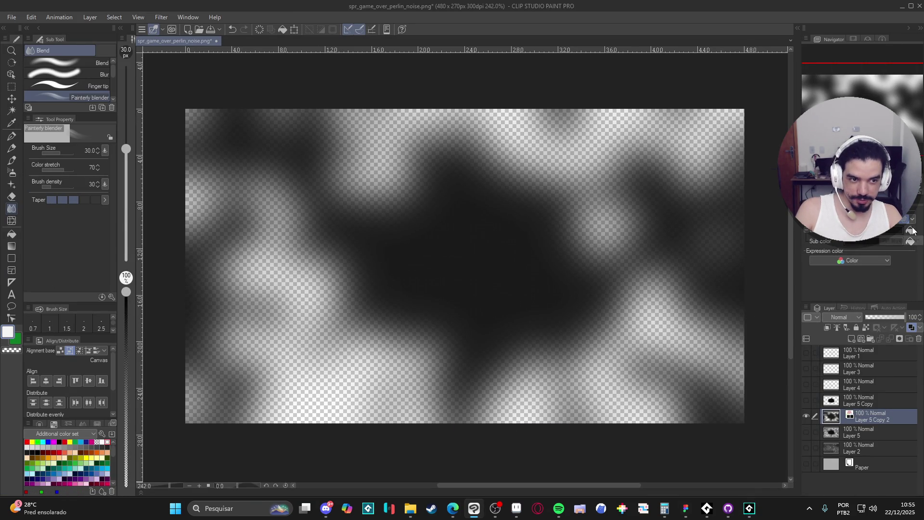
key(Delete)
key(ctrl+a)
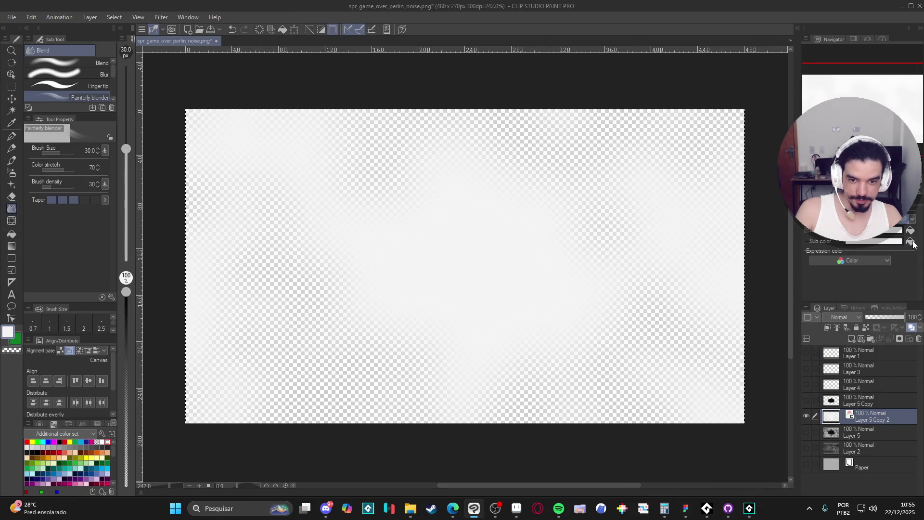
mouse_move(750, 508)
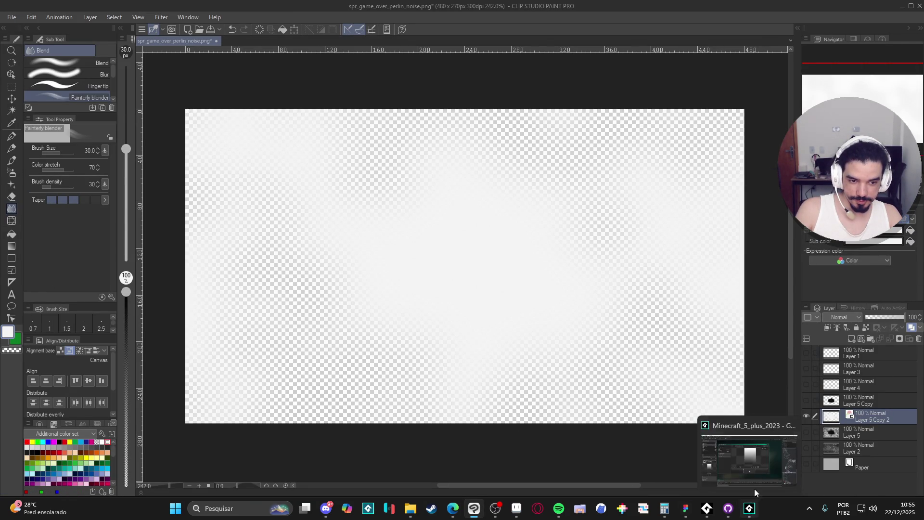
click(765, 466)
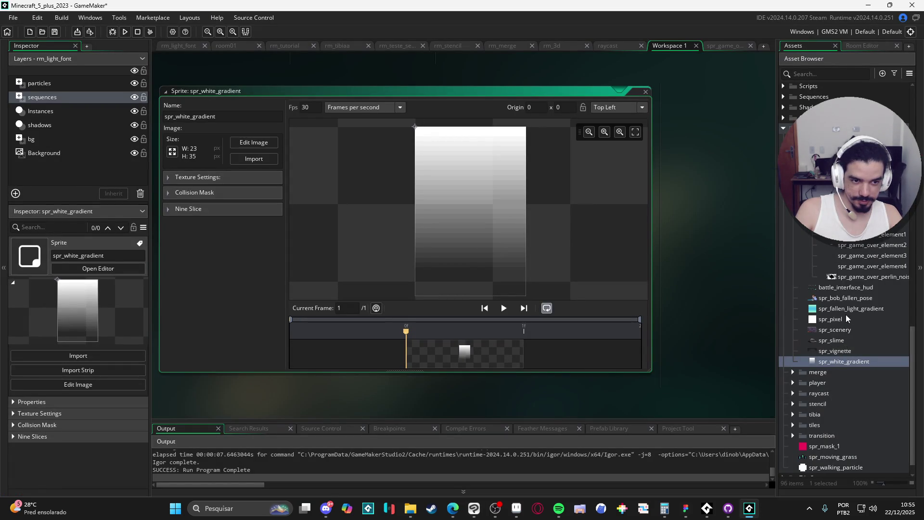
Replace the spr_game_over_perlin_noise image with the pasted white cloud noise
double_click(854, 277)
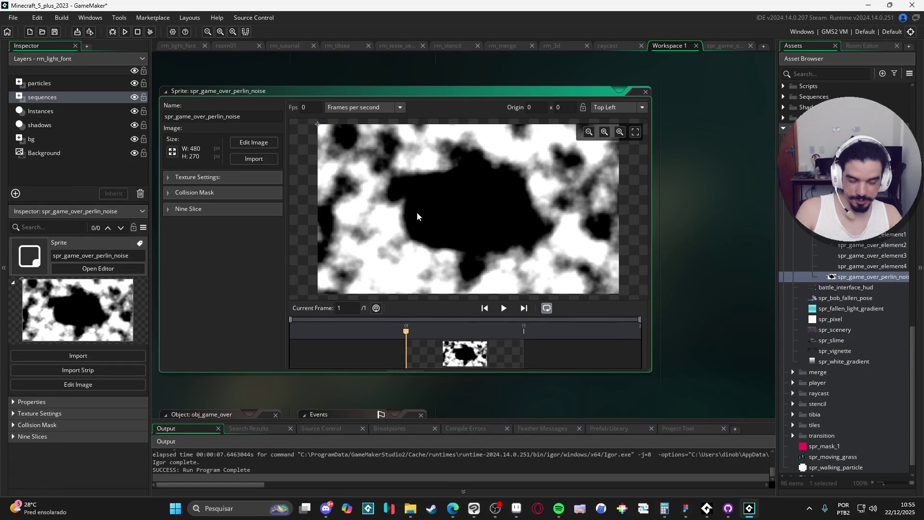
click(240, 144)
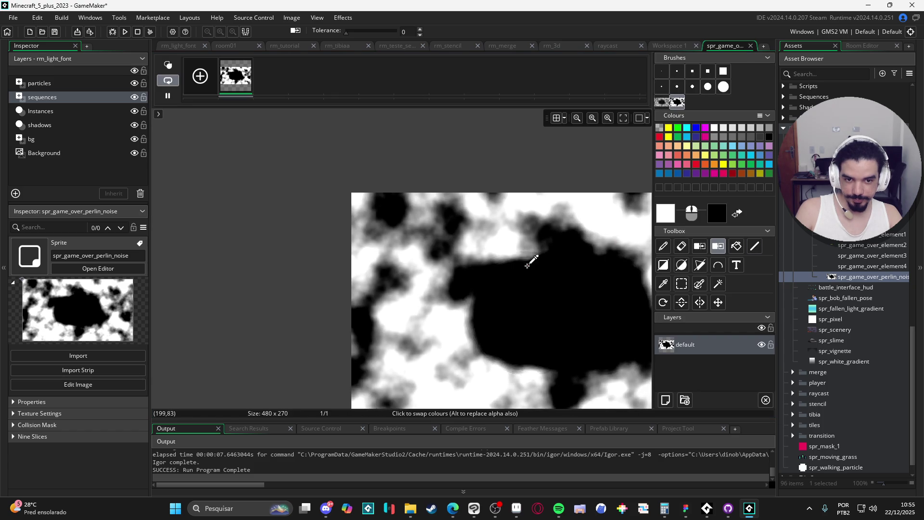
key(Delete)
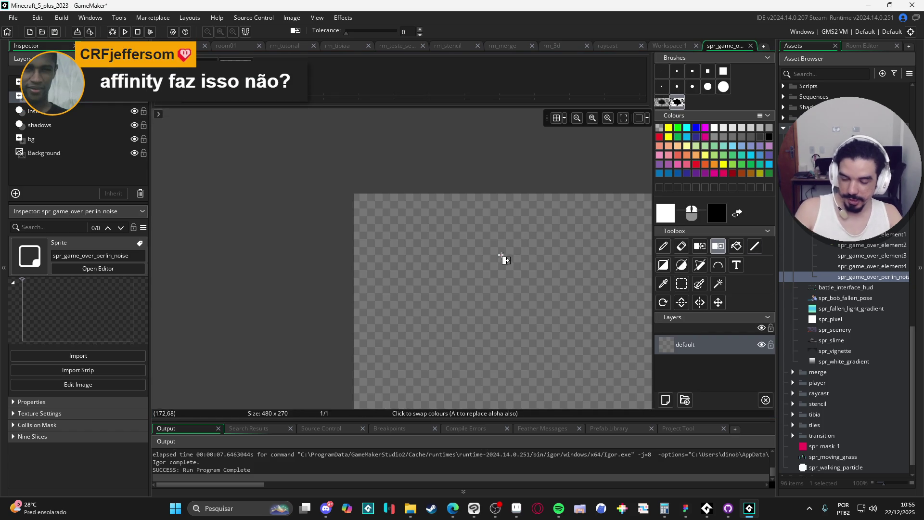
key(ctrl+v)
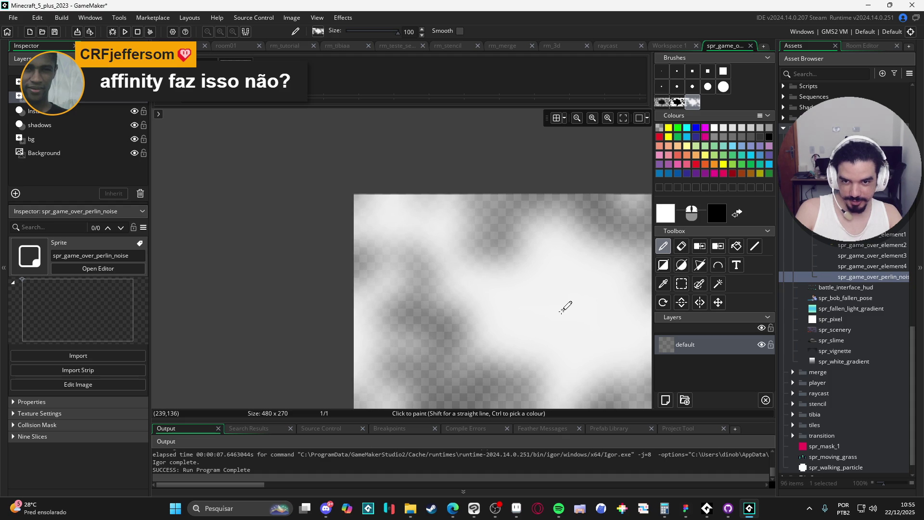
click(562, 309)
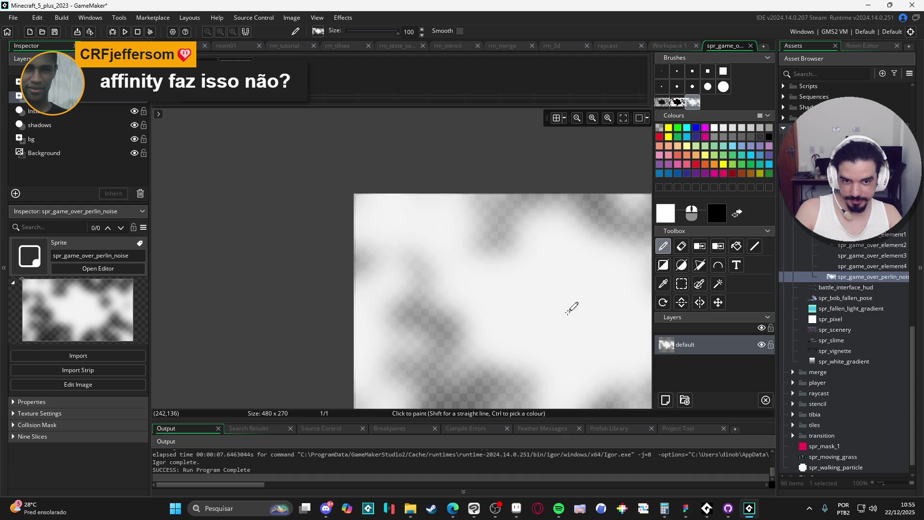
key(s)
Move through the open room tabs to the rm_tutorial room
scroll(466, 237, down, 2)
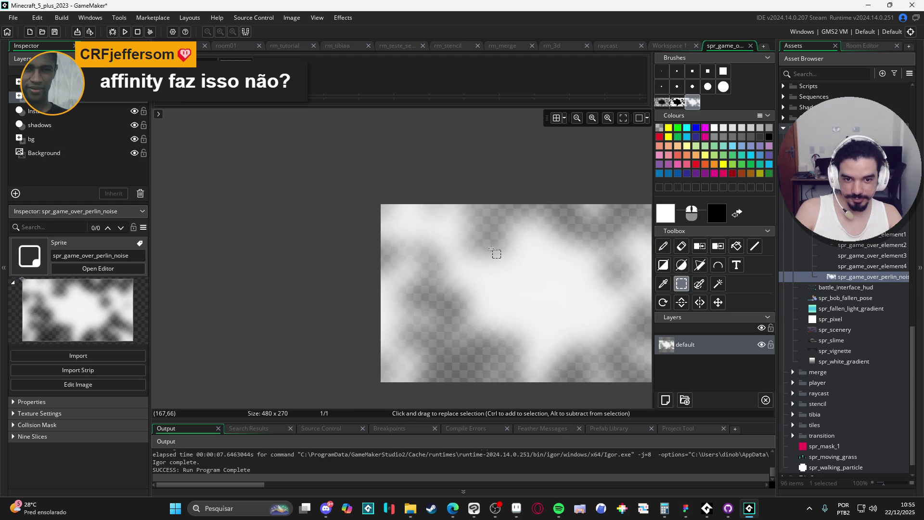
click(856, 277)
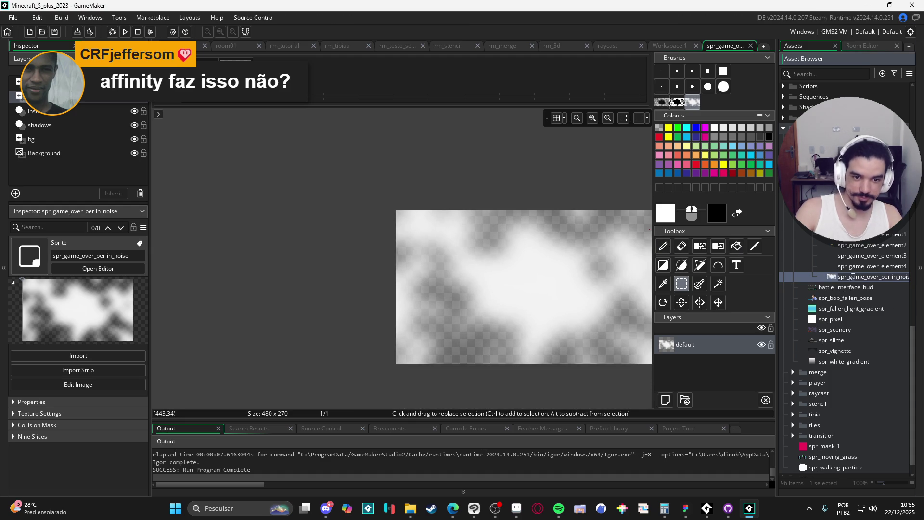
click(660, 46)
click(619, 47)
click(225, 47)
click(285, 46)
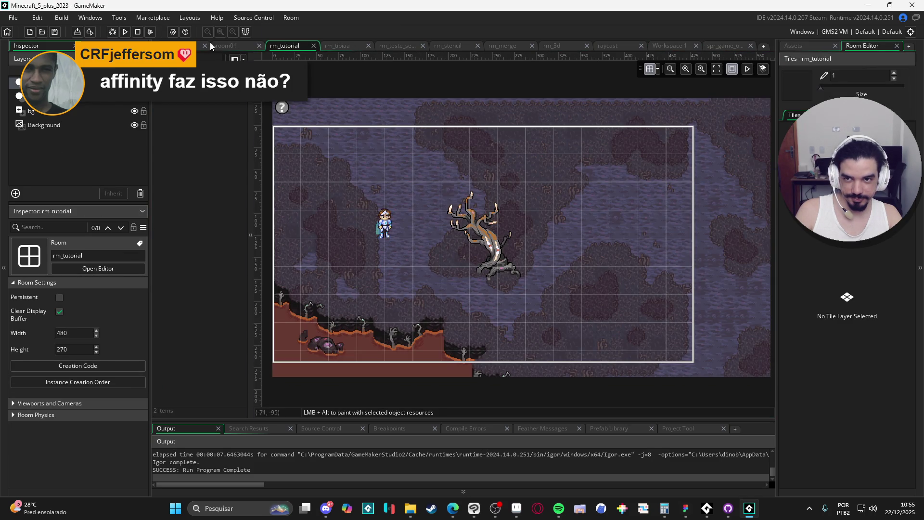
Open obj_game_over_perlin_noise from the asset list and inspect the line that draws the noise sprite
click(195, 46)
click(806, 45)
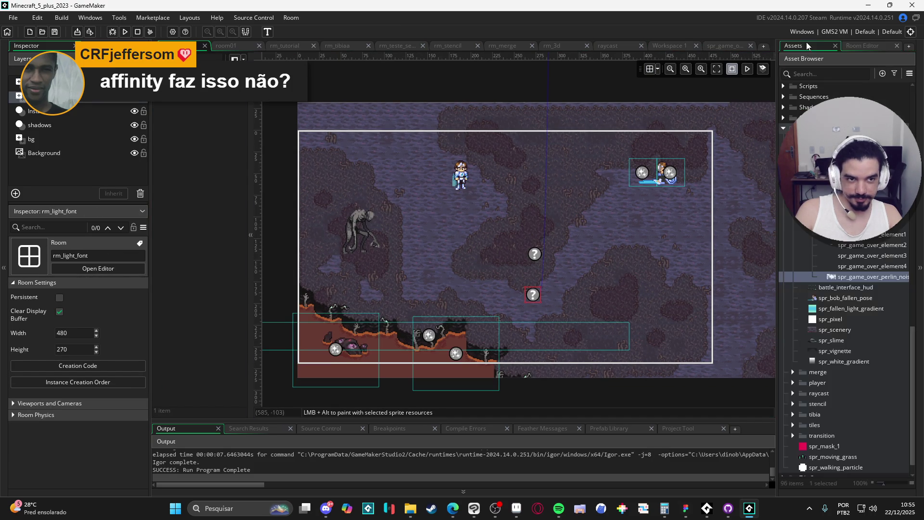
scroll(848, 289, down, 10)
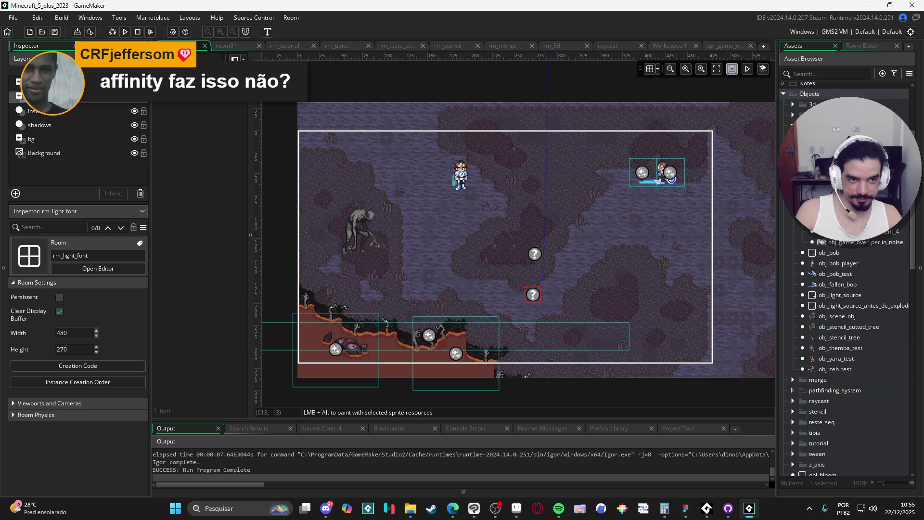
double_click(861, 241)
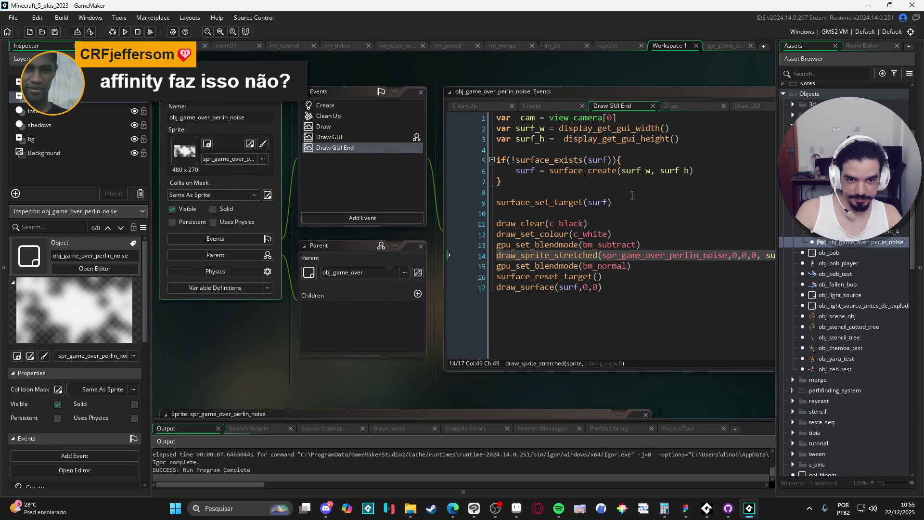
click(640, 255)
Test-run the game to see the cloud-darkened Game Over, then return to Clip Studio Paint
key(F5)
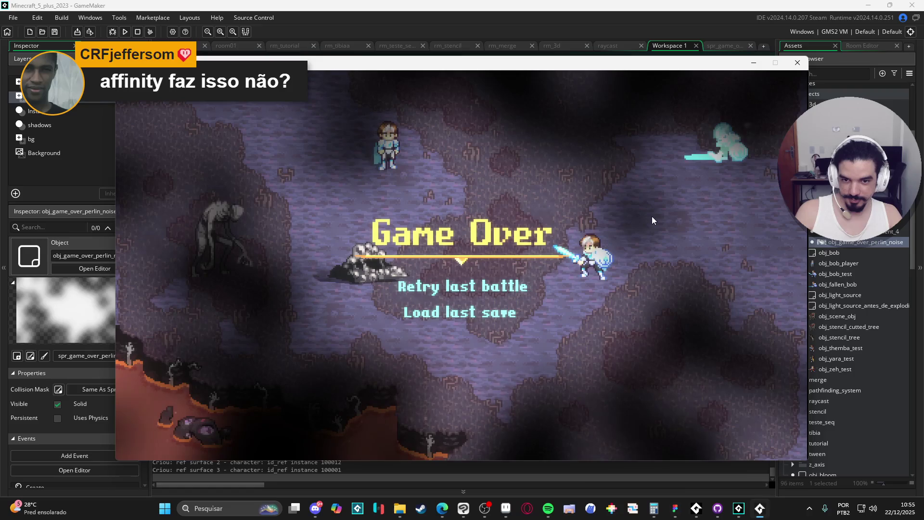
click(797, 64)
click(474, 513)
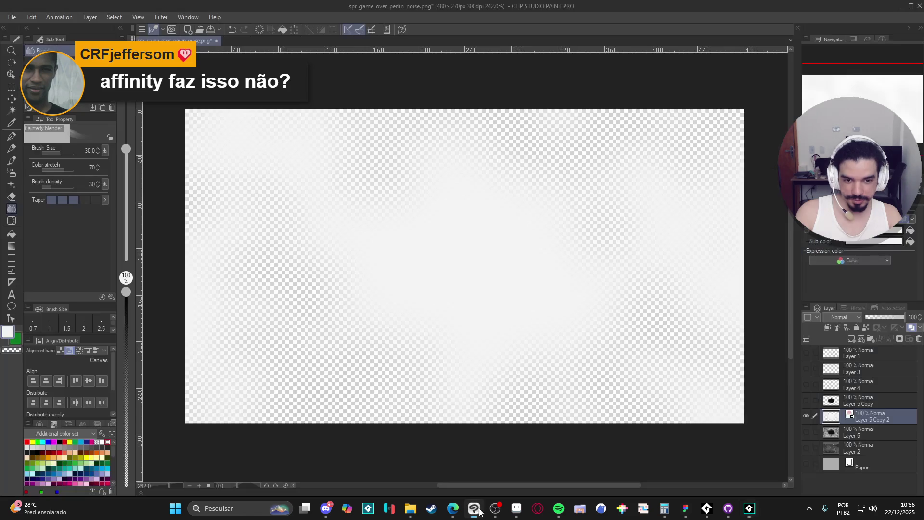
Select the noise shapes from Layer 5 Copy 2 and add a new empty layer above
click(806, 400)
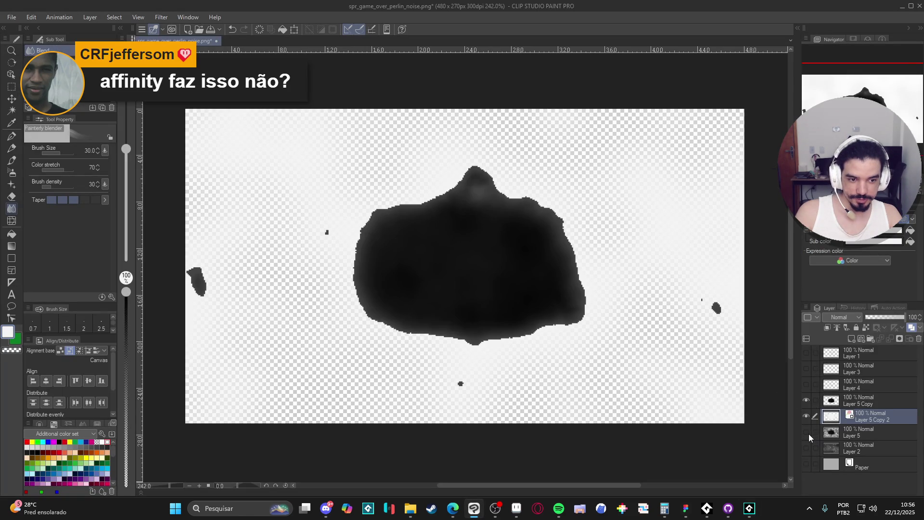
click(813, 400)
click(805, 400)
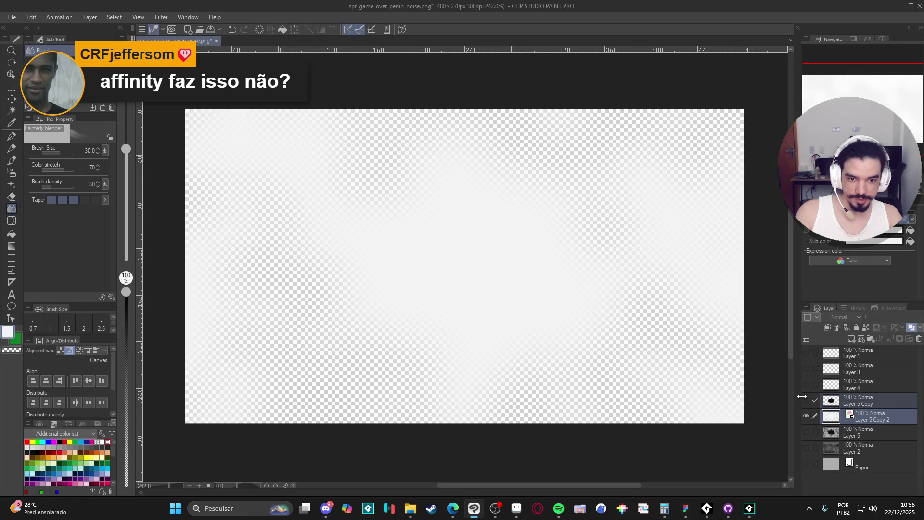
ctrl+click(833, 417)
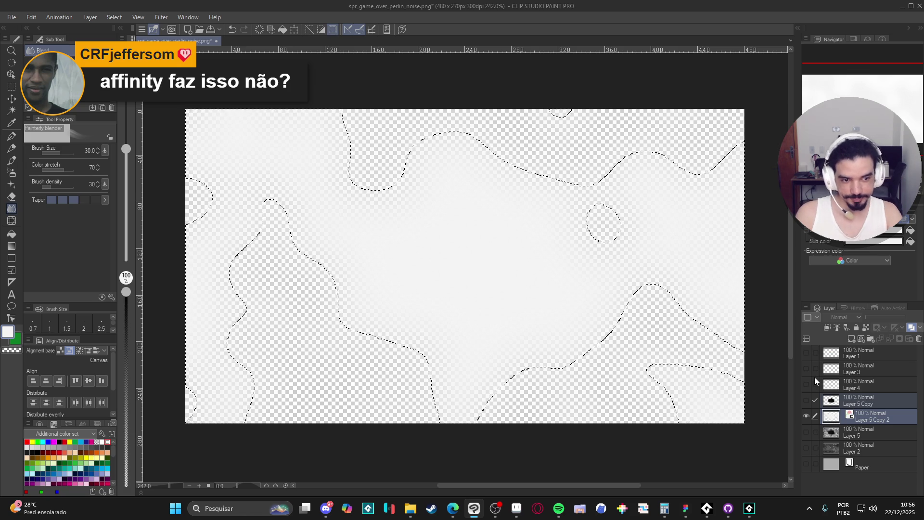
key(ctrl+shift+n)
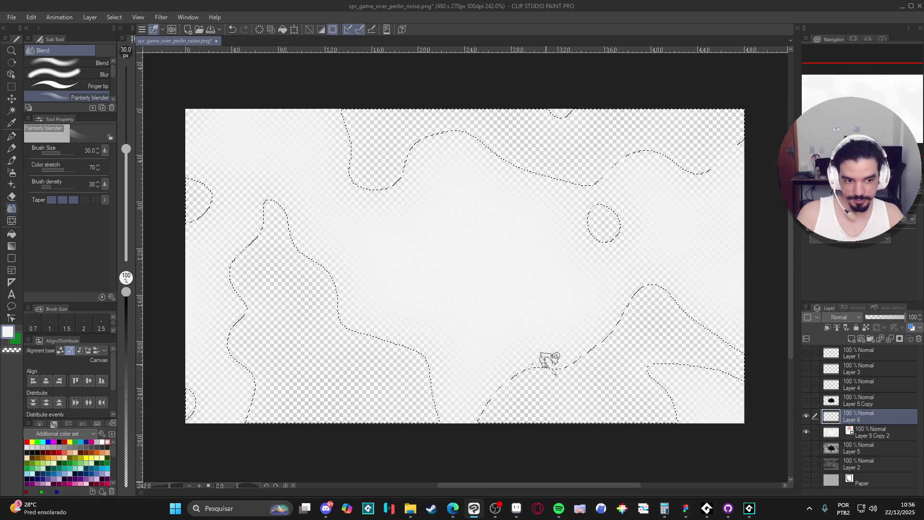
Fill the selected noise area with solid white, replacing a mistaken black fill
key(g)
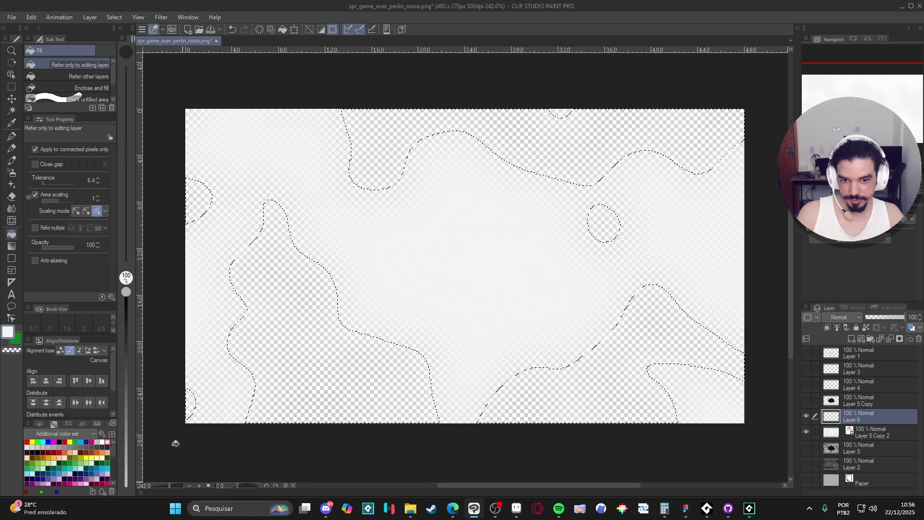
click(28, 452)
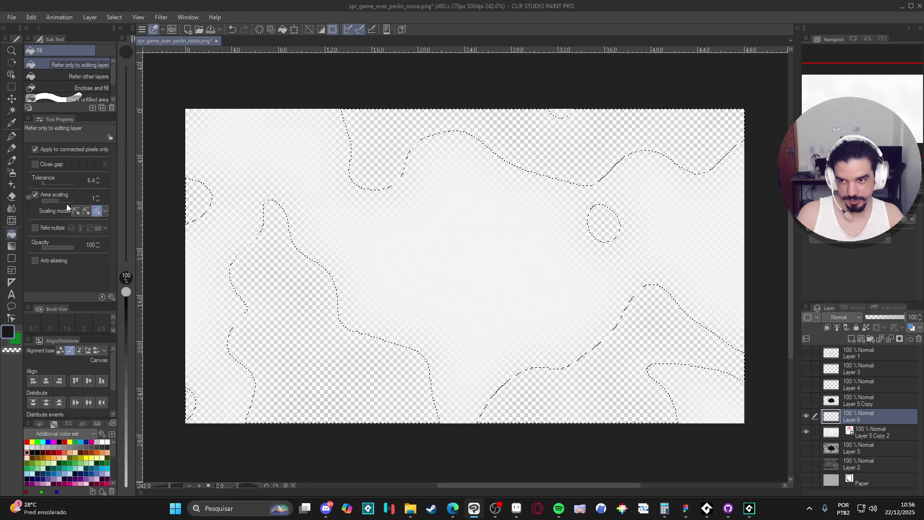
click(320, 352)
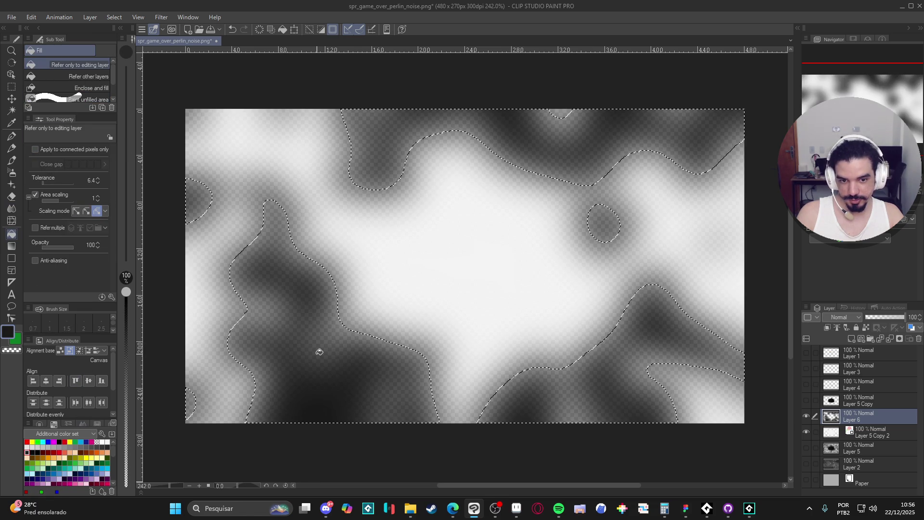
key(ctrl+z)
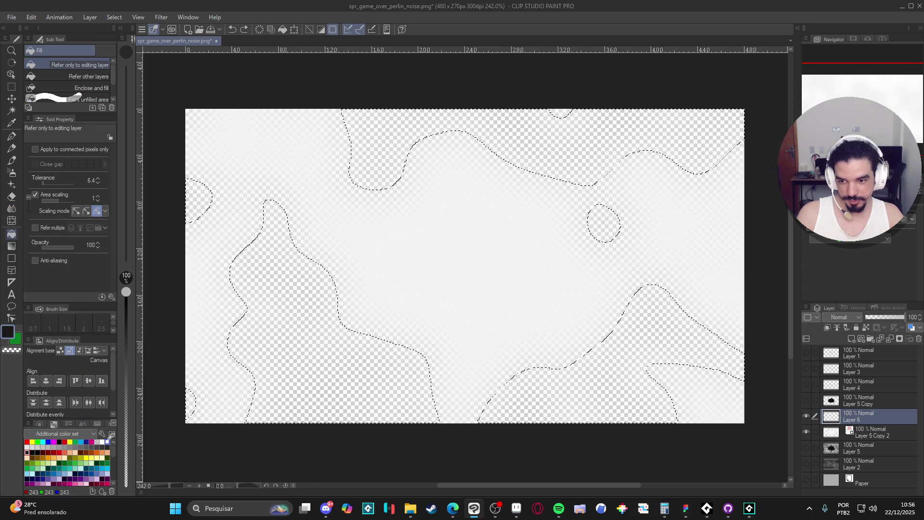
click(107, 442)
click(393, 375)
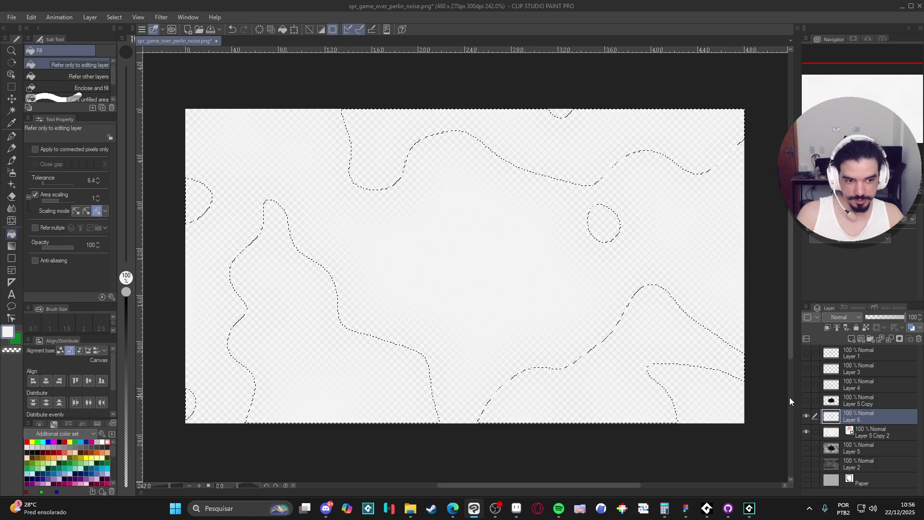
Hide Layer 5 Copy 2, clear the selection and go back to GameMaker
click(806, 431)
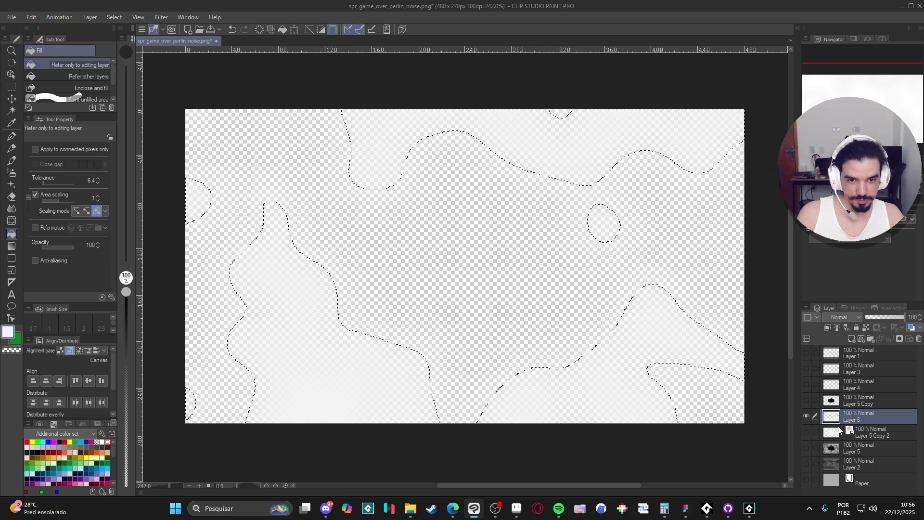
key(ctrl+d)
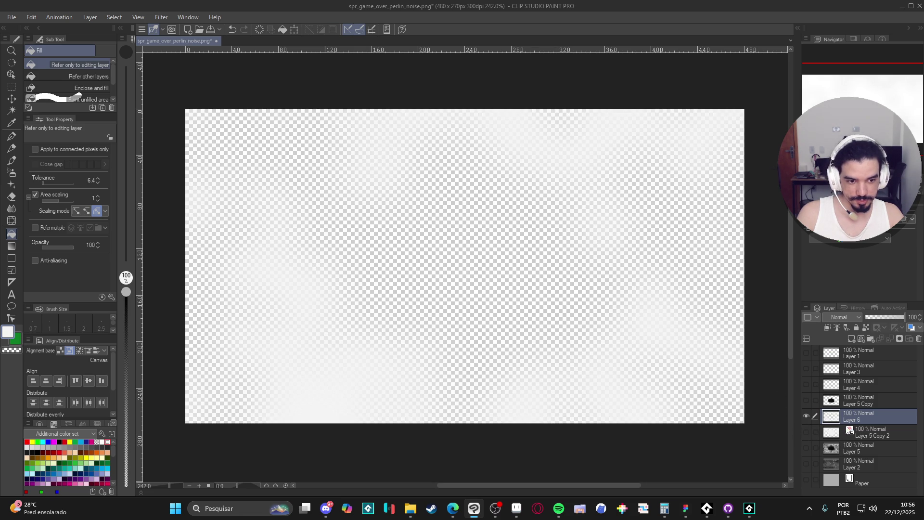
click(751, 508)
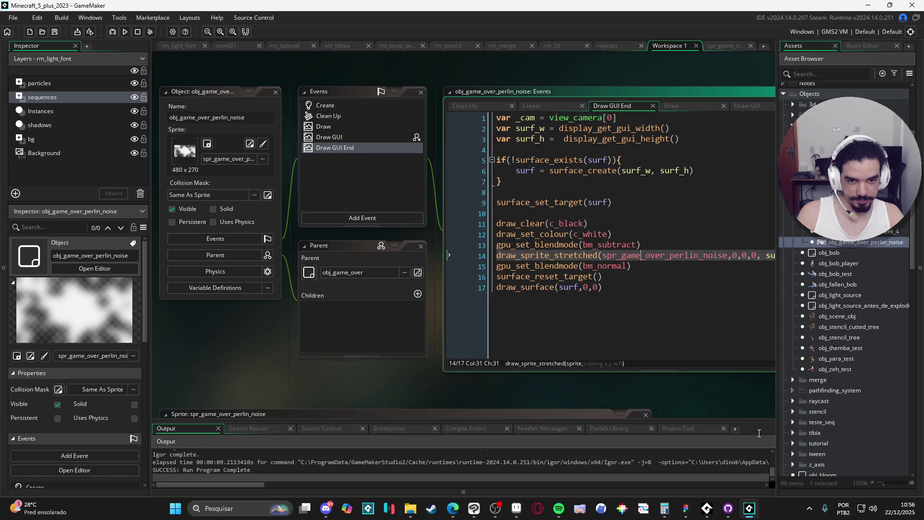
Clear the perlin noise sprite's image and stamp the new cloud texture across it
double_click(842, 243)
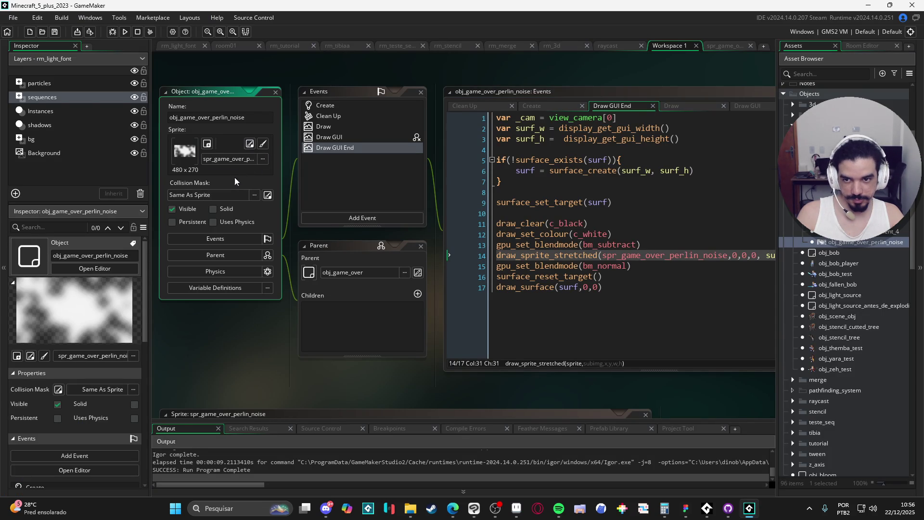
click(249, 145)
click(251, 144)
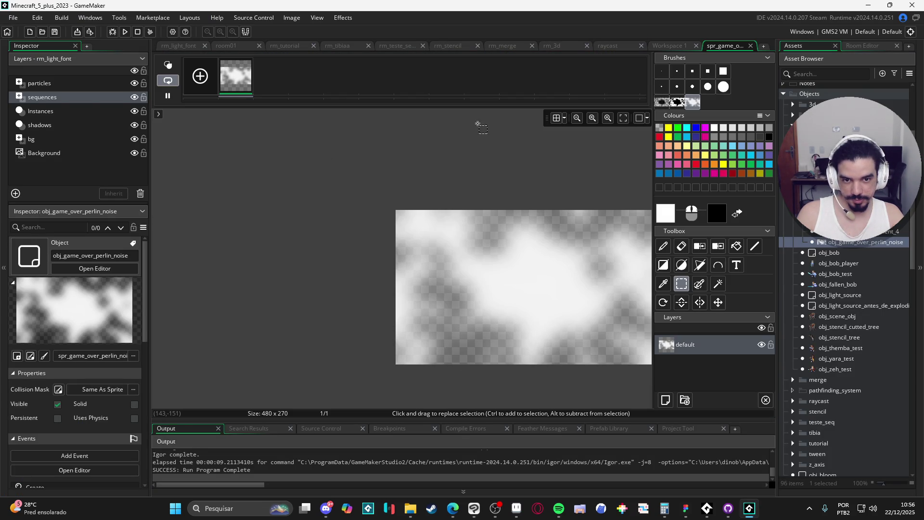
key(Delete)
key(d)
mouse_move(481, 308)
mouse_down()
mouse_move(504, 326)
mouse_move(548, 293)
mouse_move(535, 287)
mouse_up()
Run the game to preview the dark cloud overlay, then close it
scroll(534, 288, up, 3)
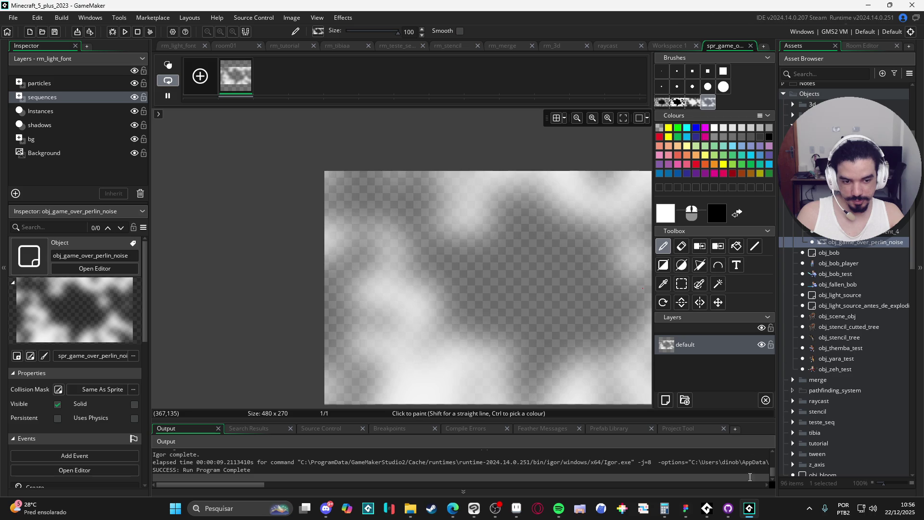
key(F5)
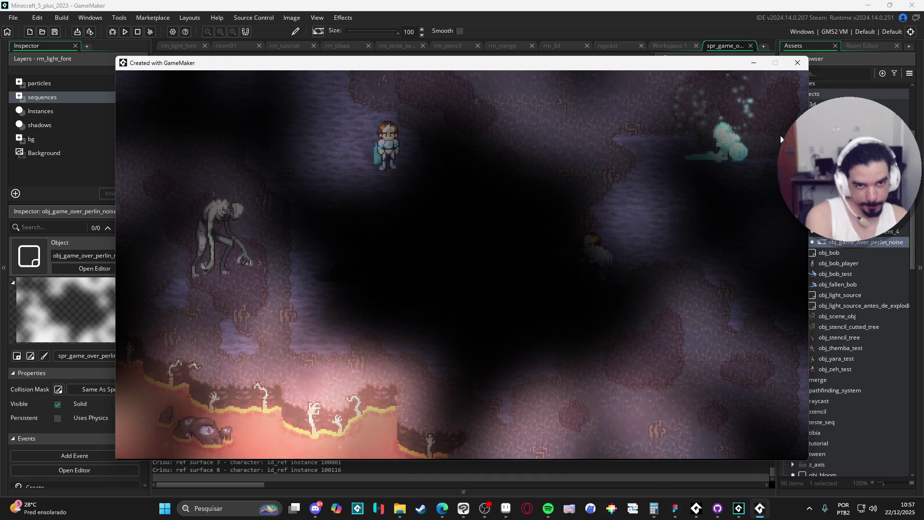
click(804, 70)
Change obj_game_over's Draw GUI event into a Draw GUI End event
scroll(584, 209, down, 5)
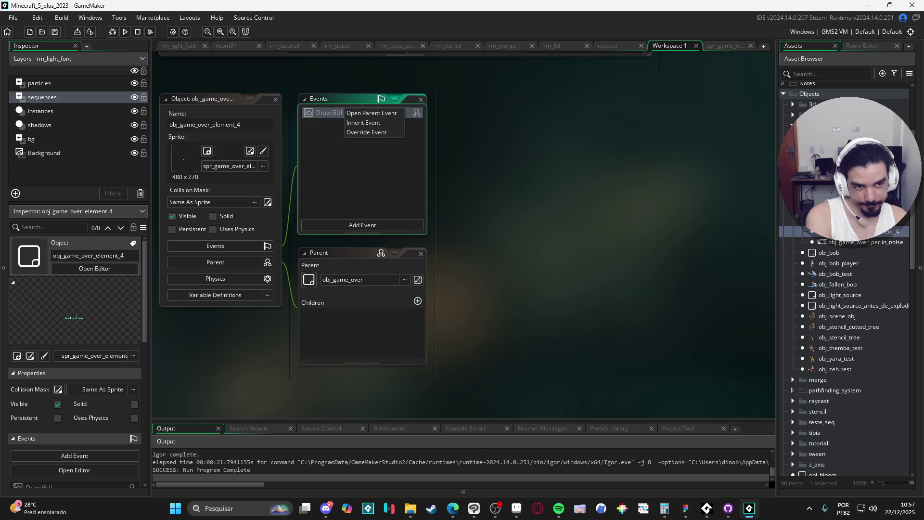
click(370, 113)
right_click(338, 114)
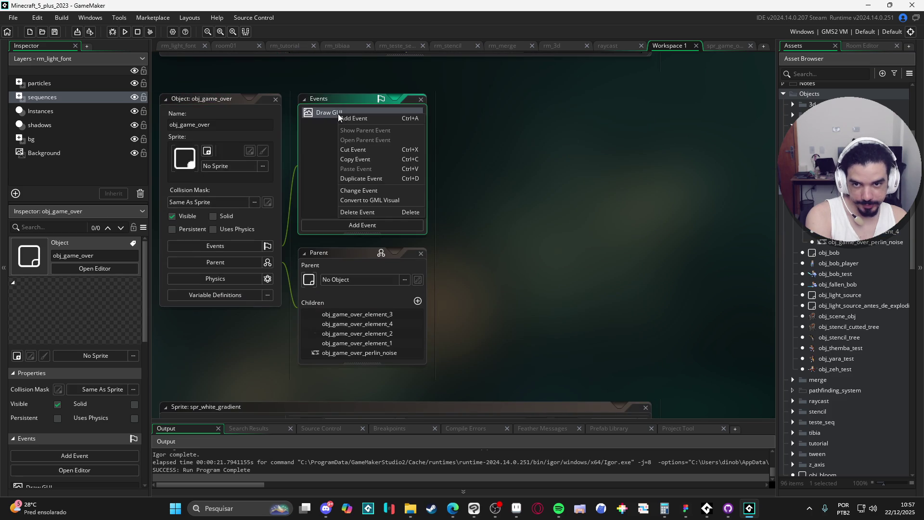
click(388, 190)
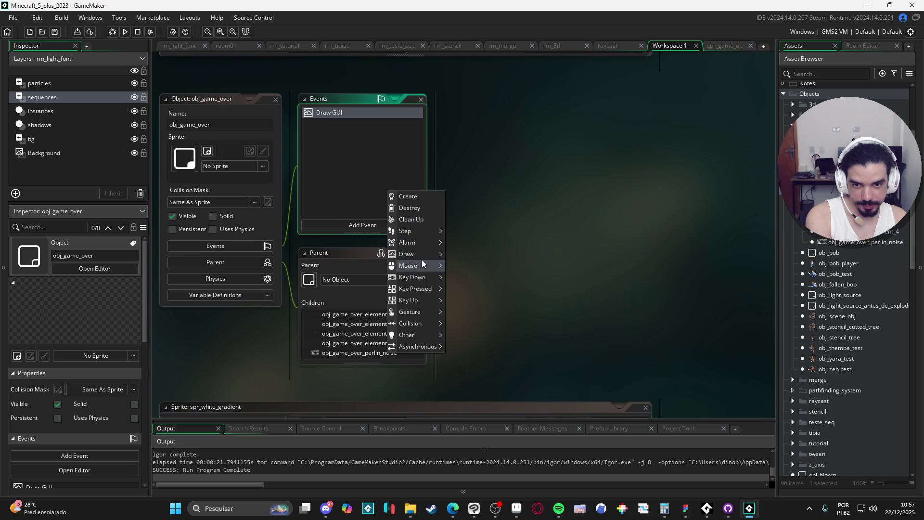
mouse_move(423, 254)
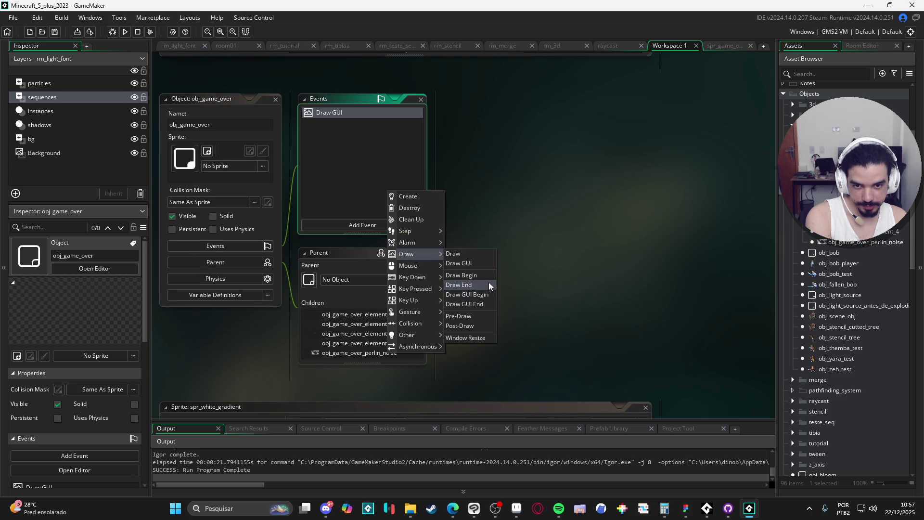
click(481, 304)
Test-run the game, then open the sqn_game_over sequence from the Sequences folder
key(F5)
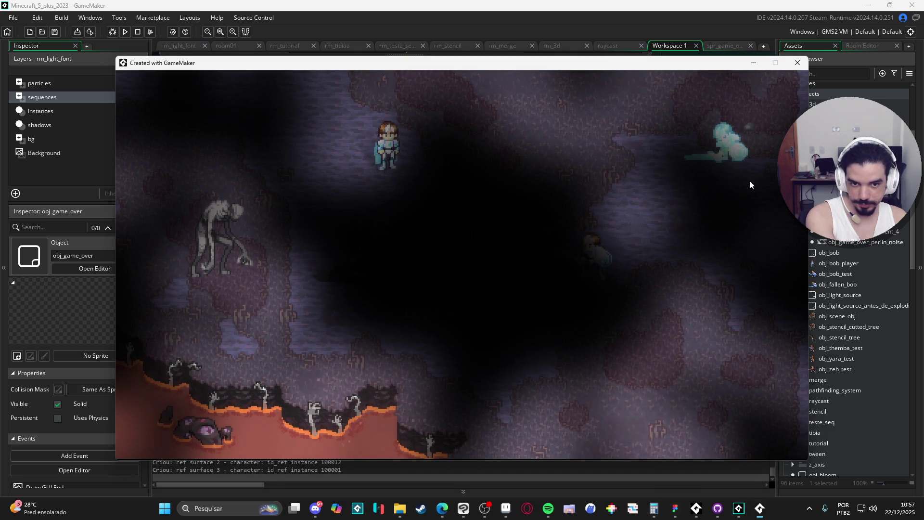
click(796, 62)
scroll(854, 337, down, 10)
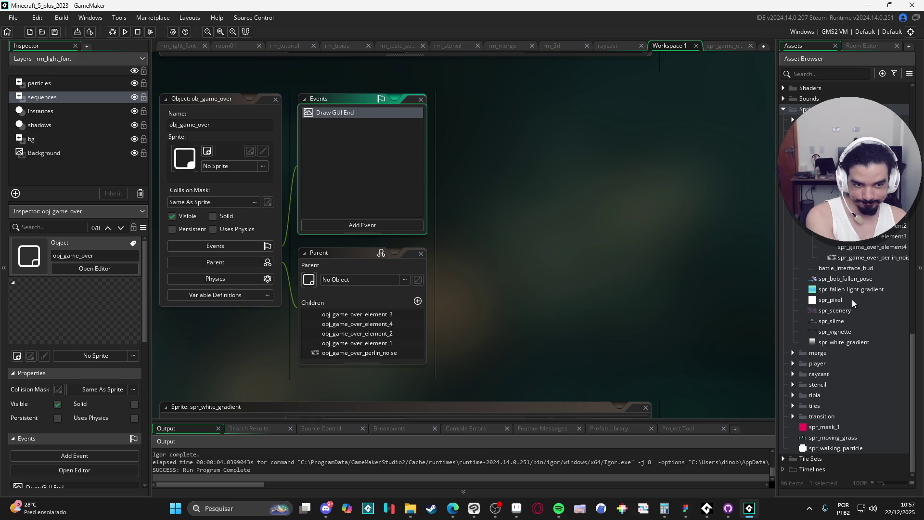
scroll(855, 305, up, 10)
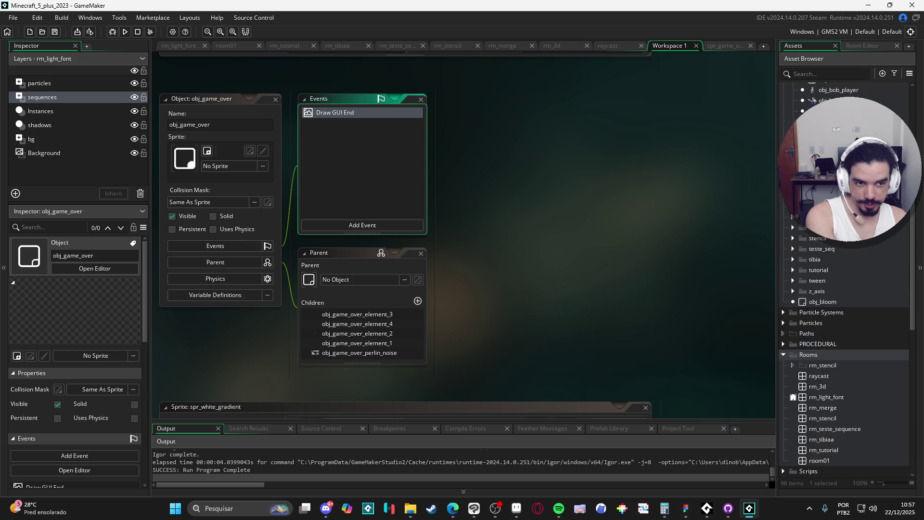
scroll(845, 239, up, 5)
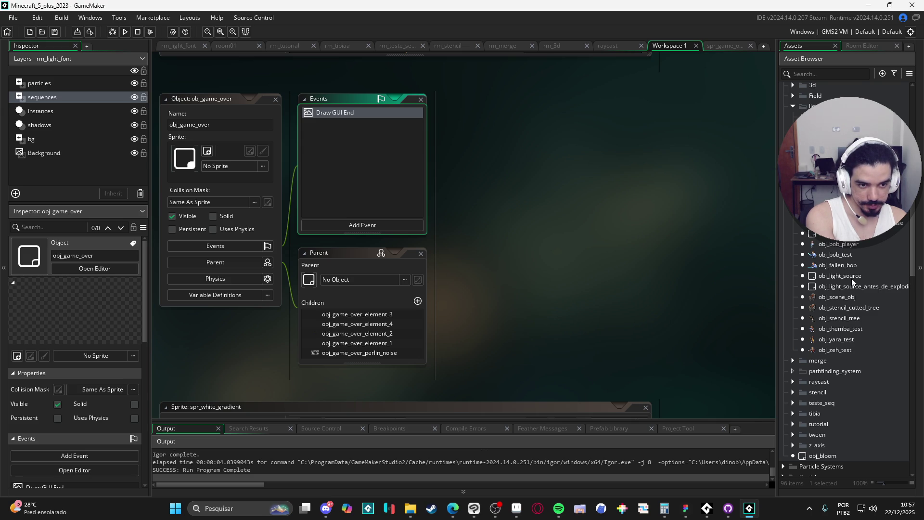
scroll(853, 354, down, 10)
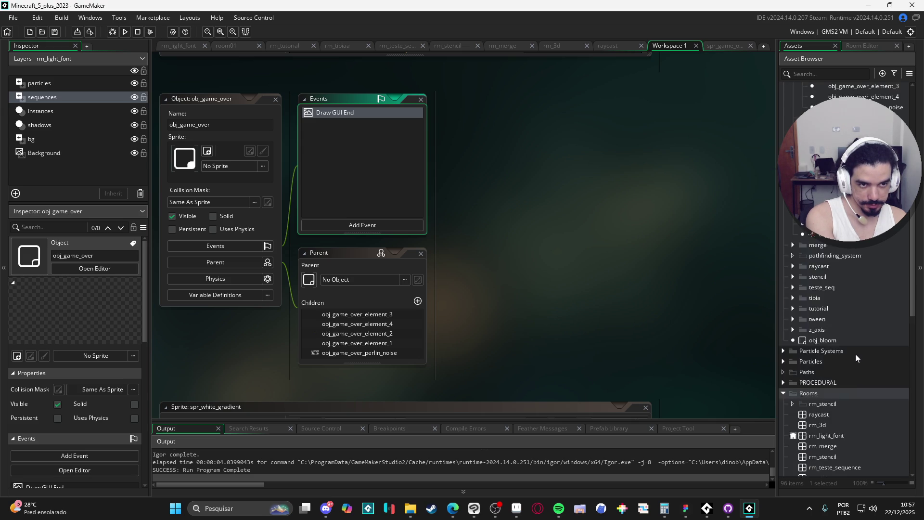
scroll(838, 377, down, 2)
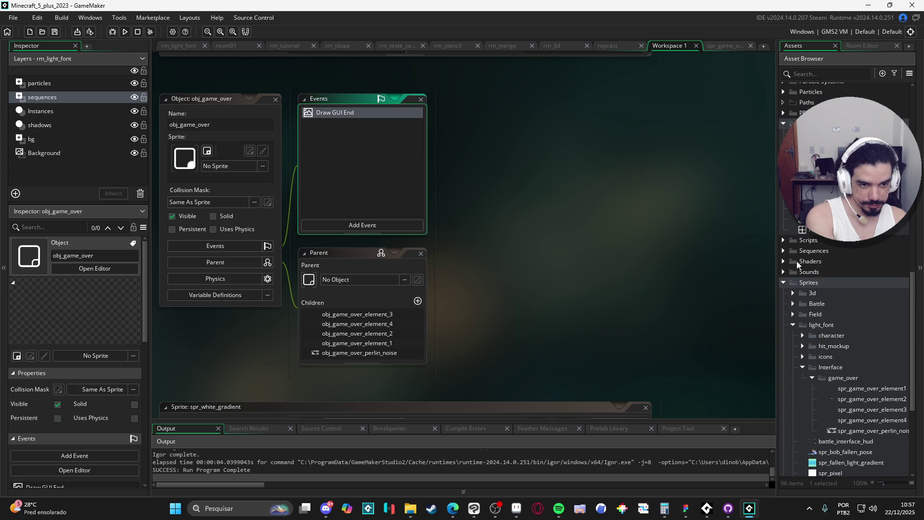
click(783, 250)
double_click(819, 273)
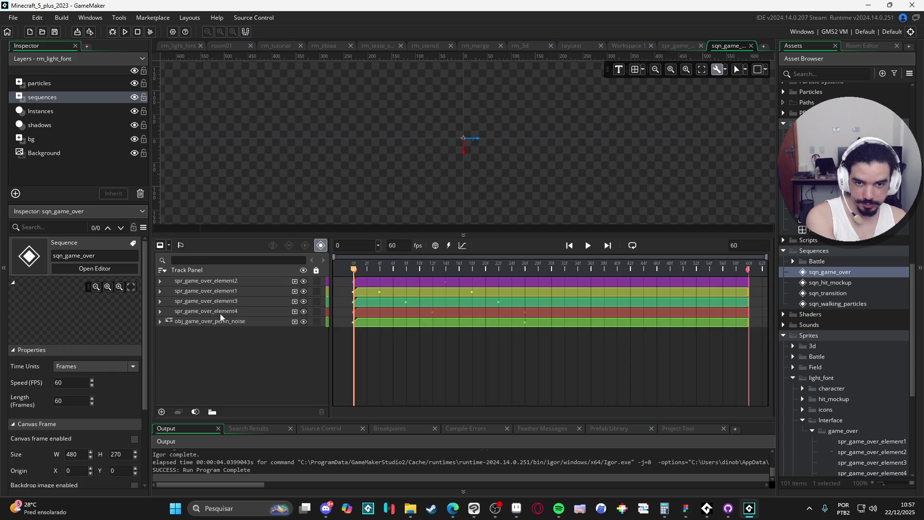
Move the obj_game_over_perlin_noise track to the top of the Track Panel and test-run
drag(199, 321, 206, 279)
key(F5)
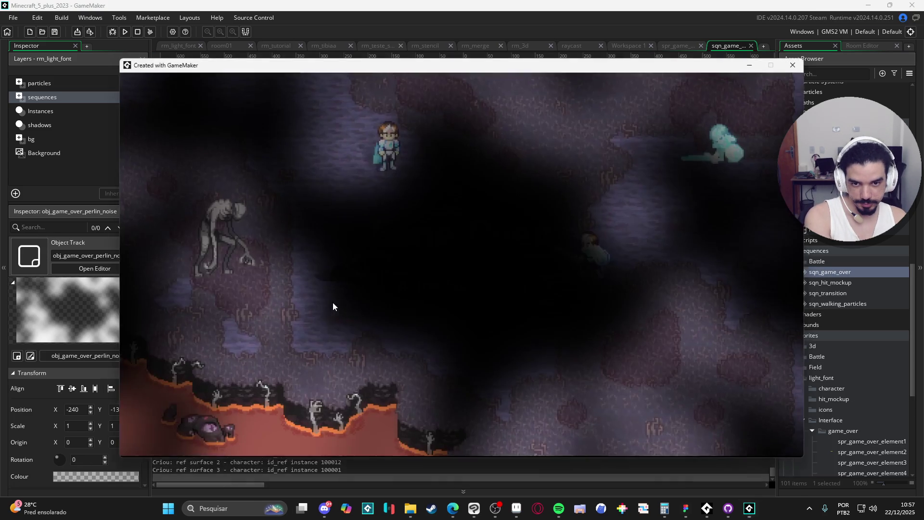
click(797, 63)
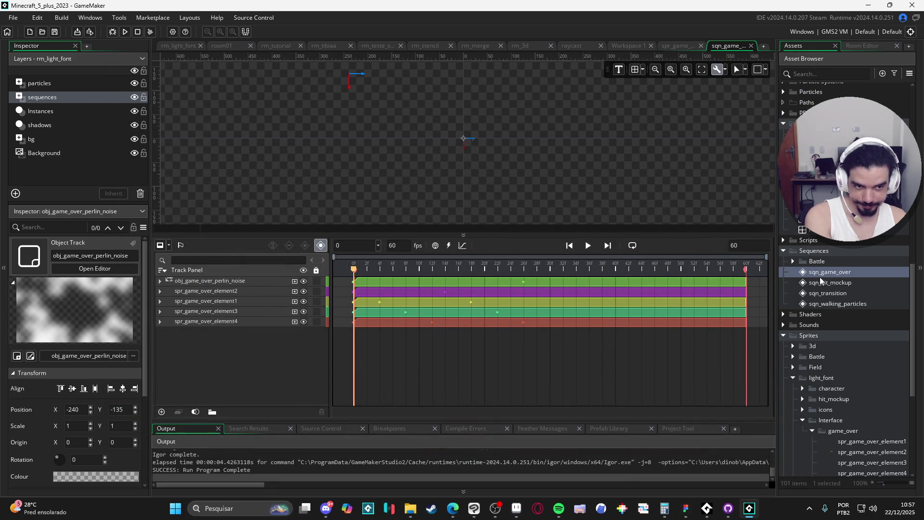
Open obj_game_over through the obj_game_over_perlin_noise object's parent
scroll(836, 246, up, 10)
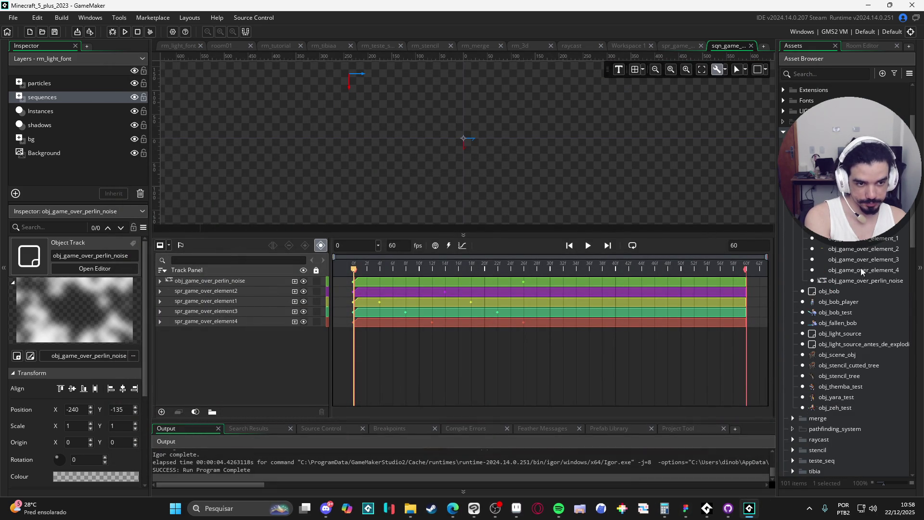
double_click(853, 279)
double_click(847, 227)
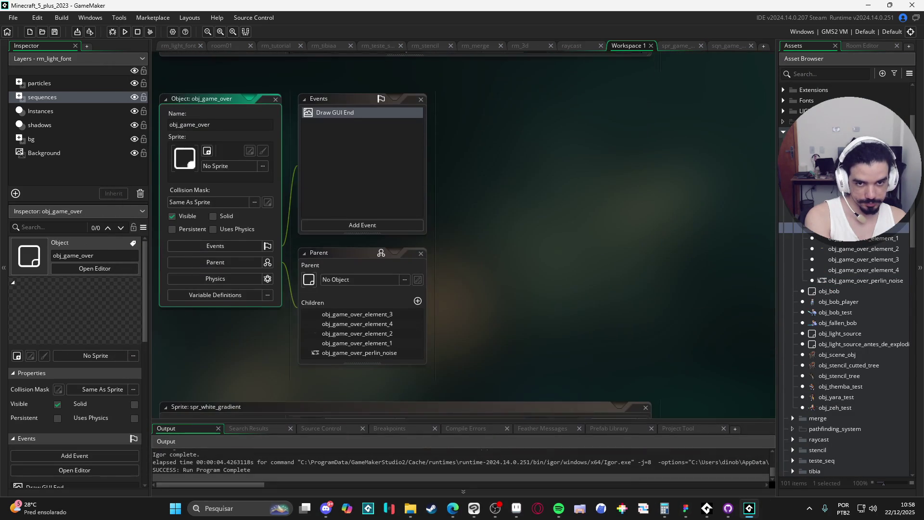
Open the Draw GUI End code of obj_game_over_perlin_noise
double_click(862, 270)
click(839, 281)
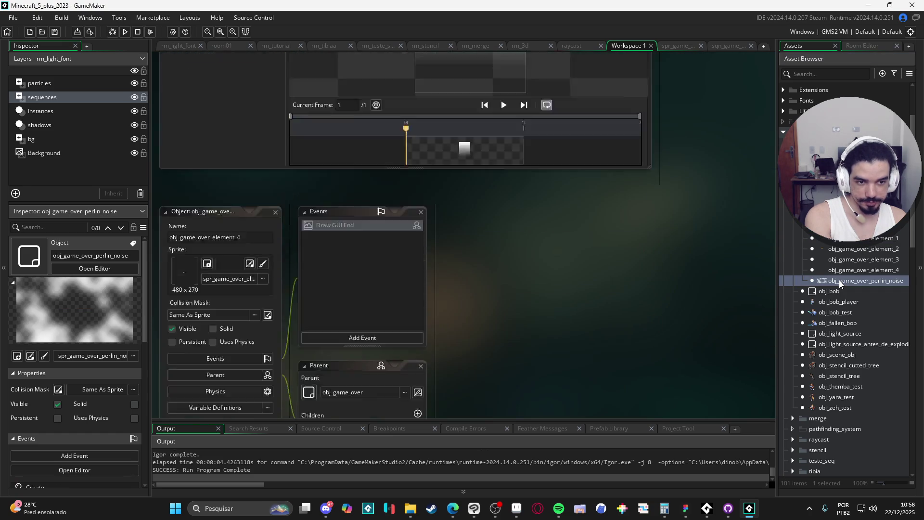
double_click(839, 280)
double_click(360, 137)
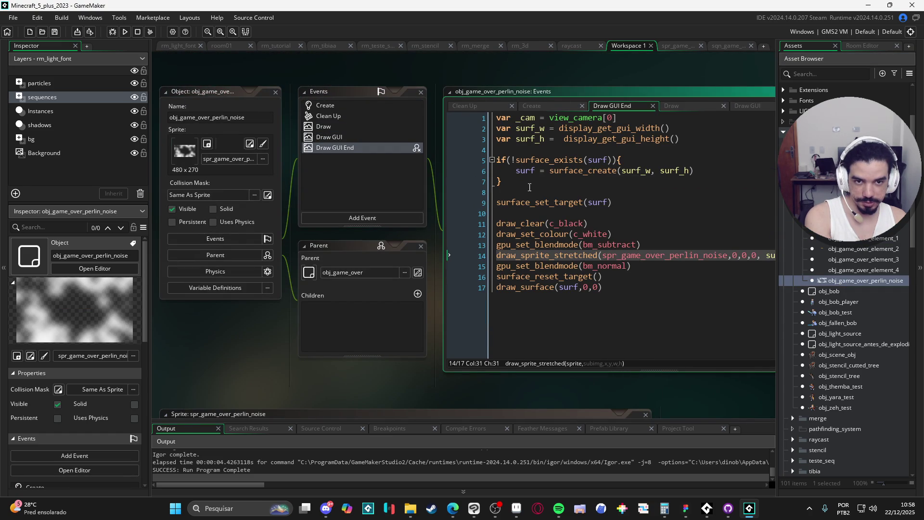
click(507, 191)
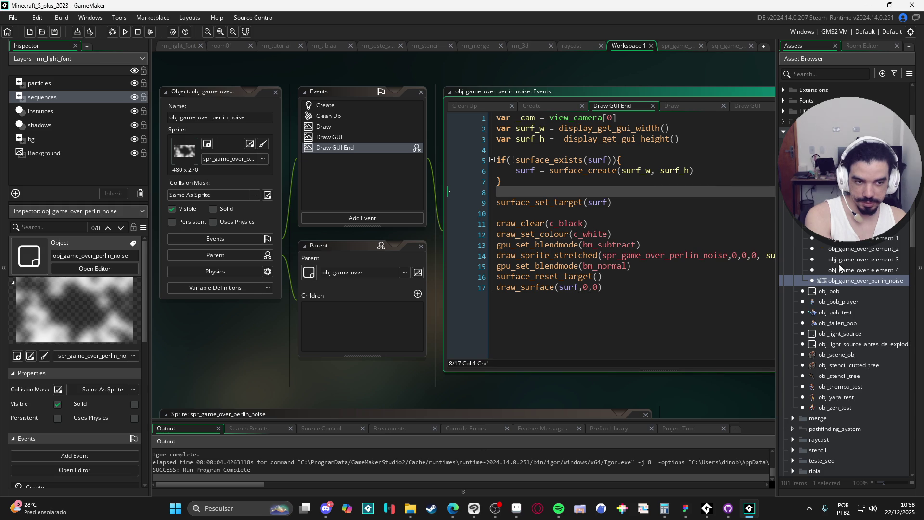
scroll(866, 278, down, 10)
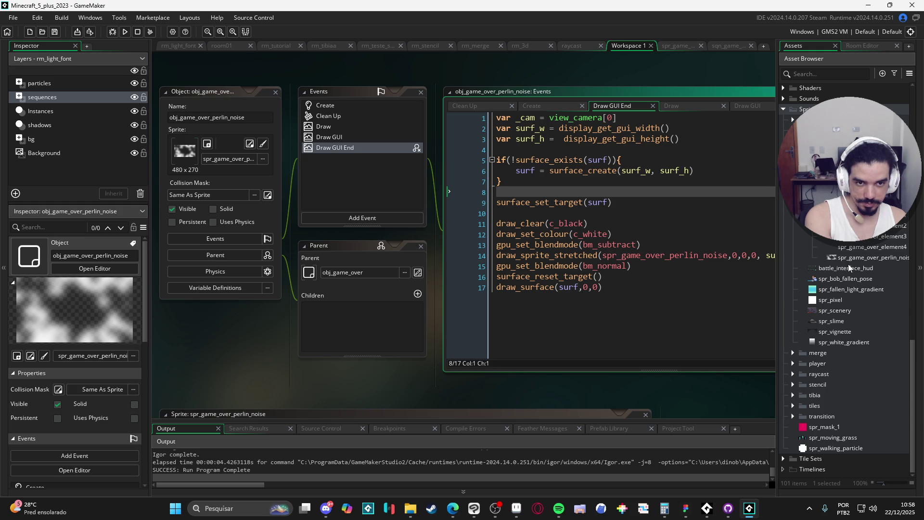
scroll(848, 264, up, 10)
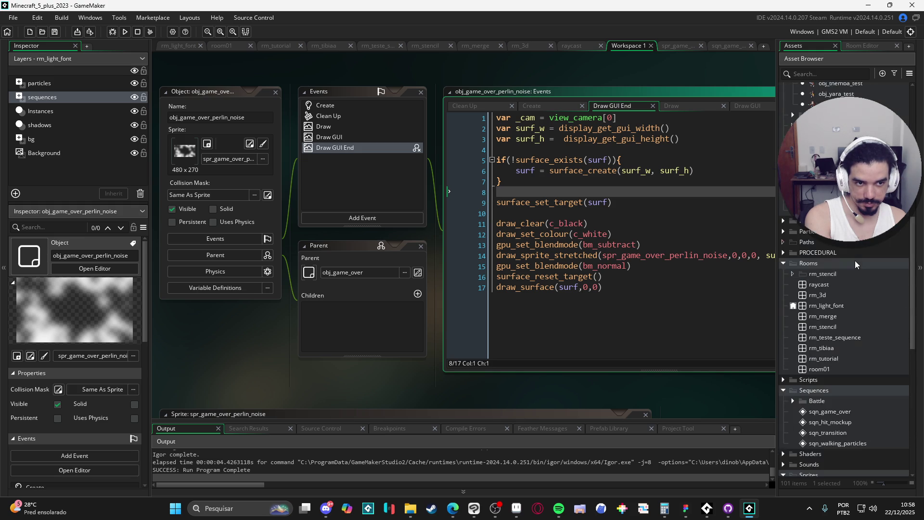
scroll(844, 286, up, 7)
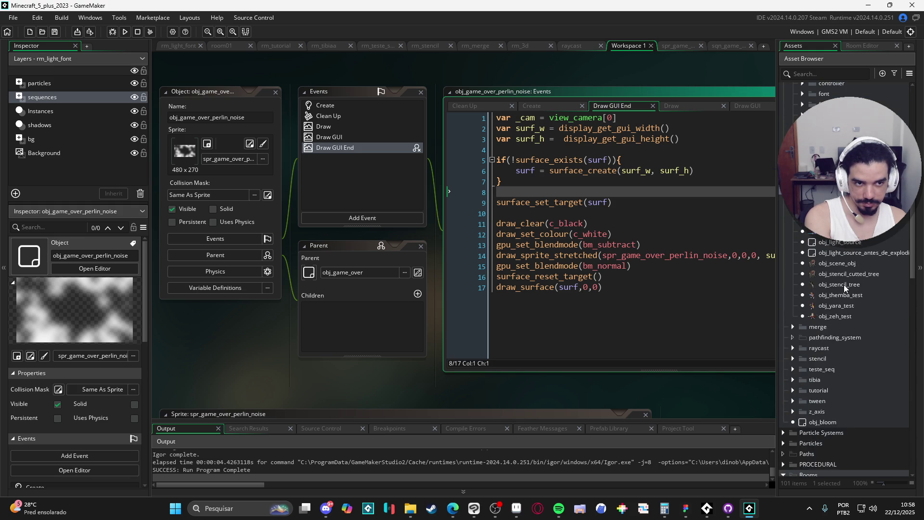
click(221, 92)
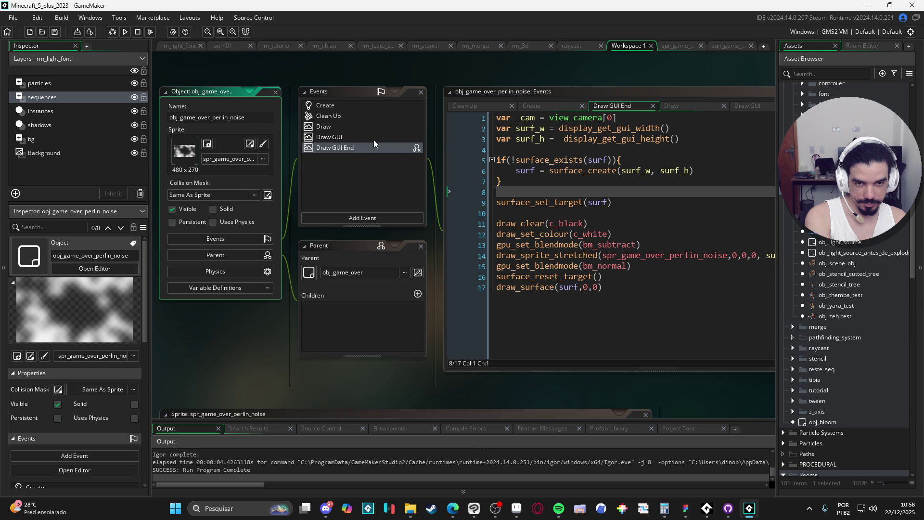
Comment out the code with /* on a new first line and run the game
click(481, 119)
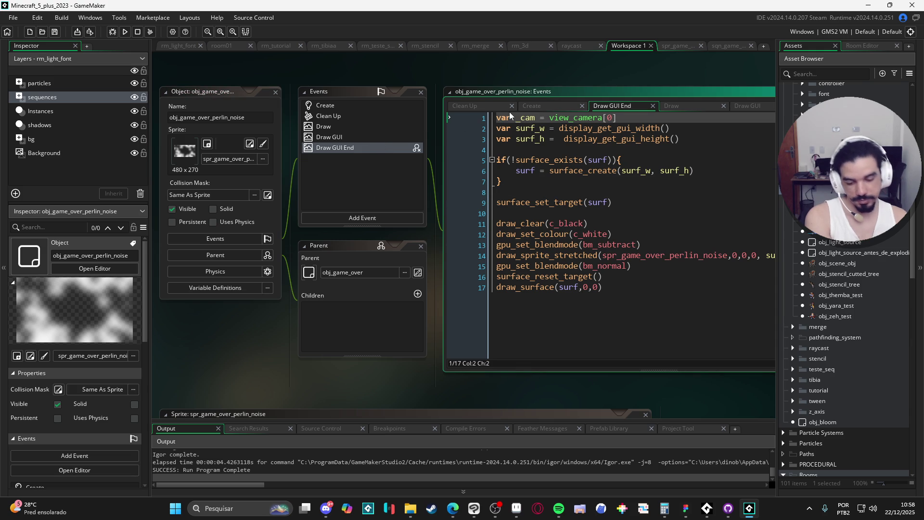
key(Return)
key(Up)
text(/*)
key(F5)
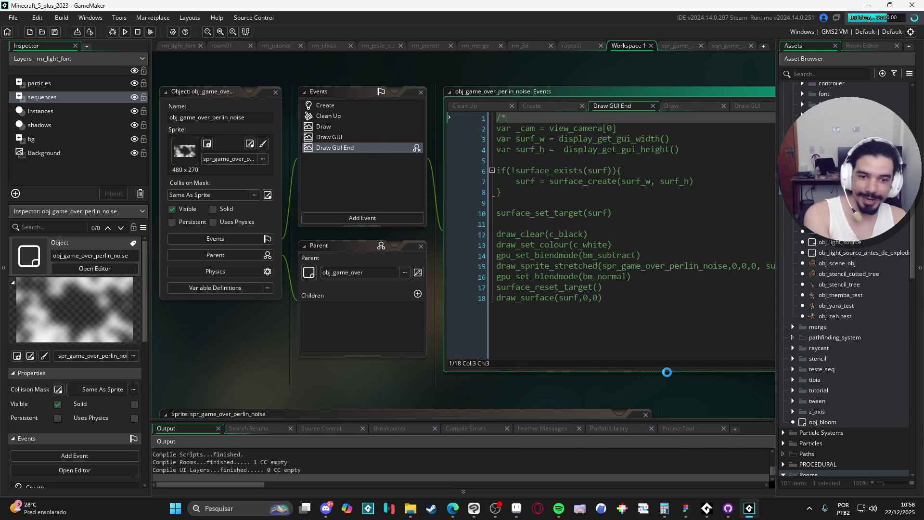
scroll(675, 131, up, 1)
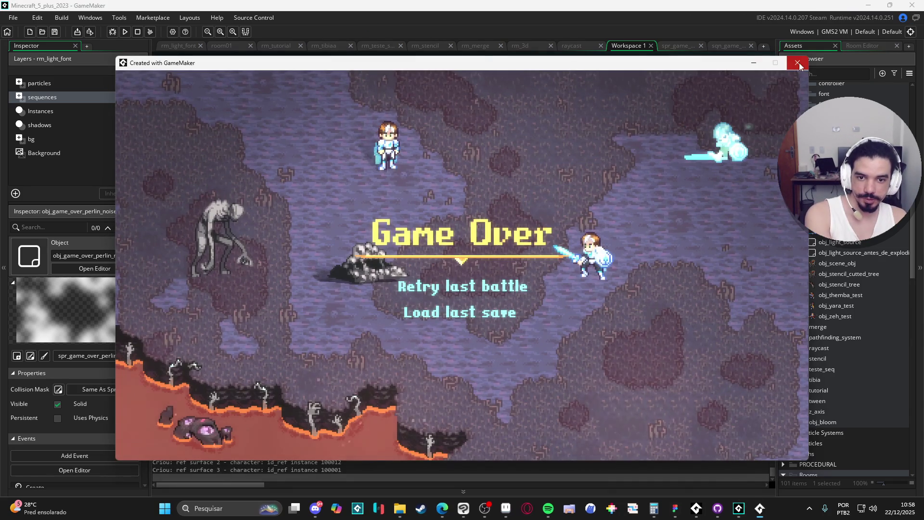
Remove the /* marker from line 1 and retest, showing the dark noise overlay again
click(794, 60)
key(BackSpace)
key(BackSpace)
key(F5)
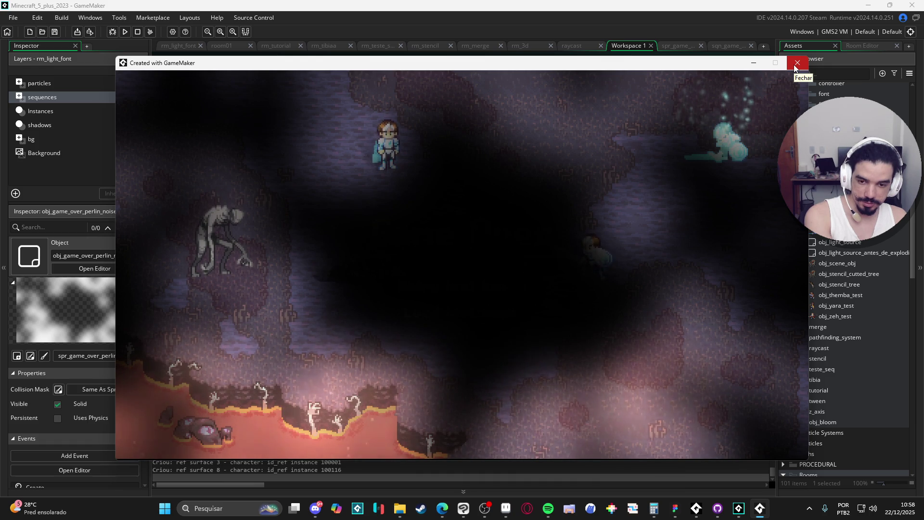
click(795, 66)
scroll(862, 299, down, 10)
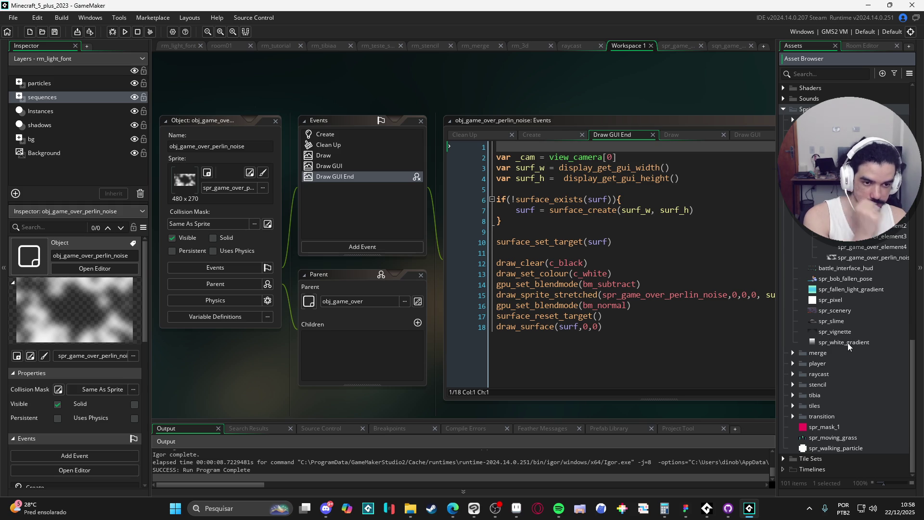
In sqn_game_over, drag the obj_game_over_perlin_noise track below the four element tracks and test-run
click(728, 47)
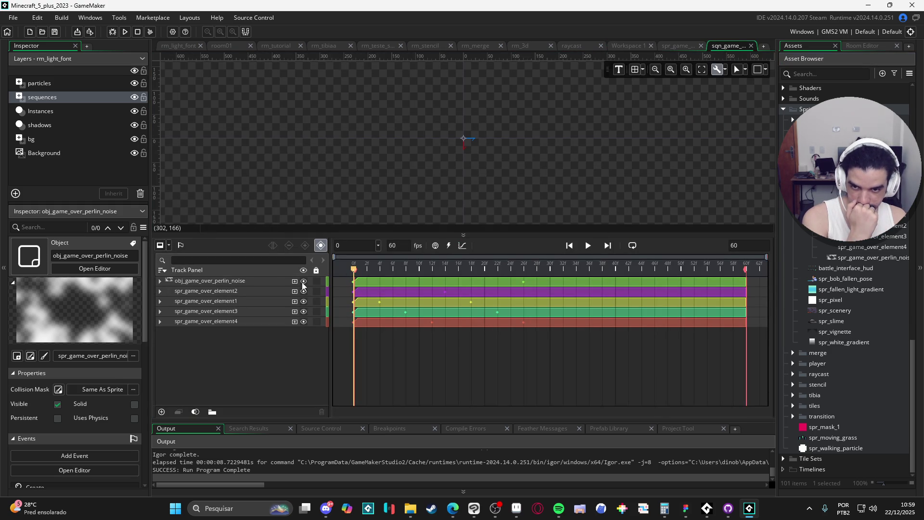
click(285, 281)
drag(277, 282, 289, 333)
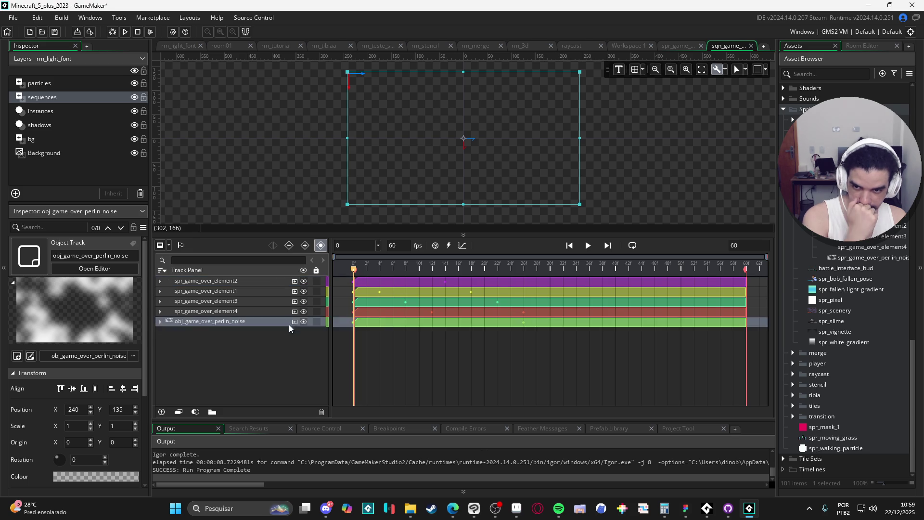
key(F5)
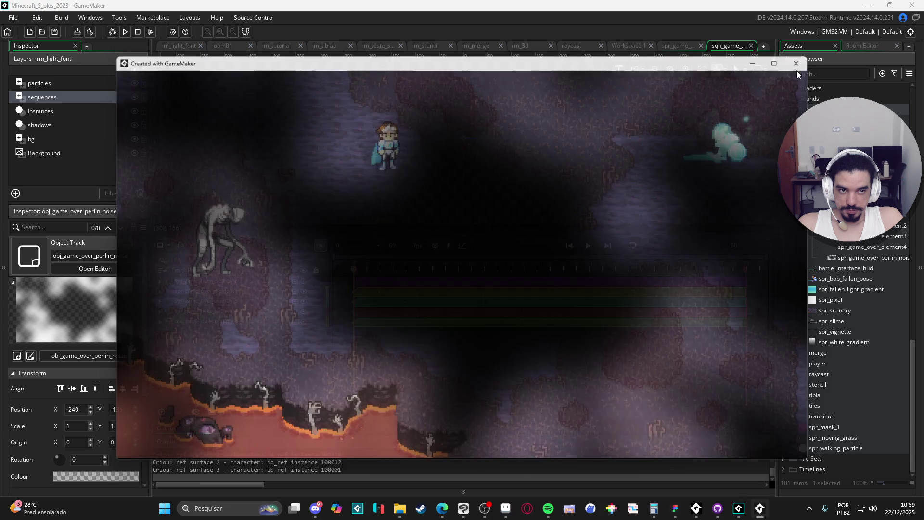
click(797, 63)
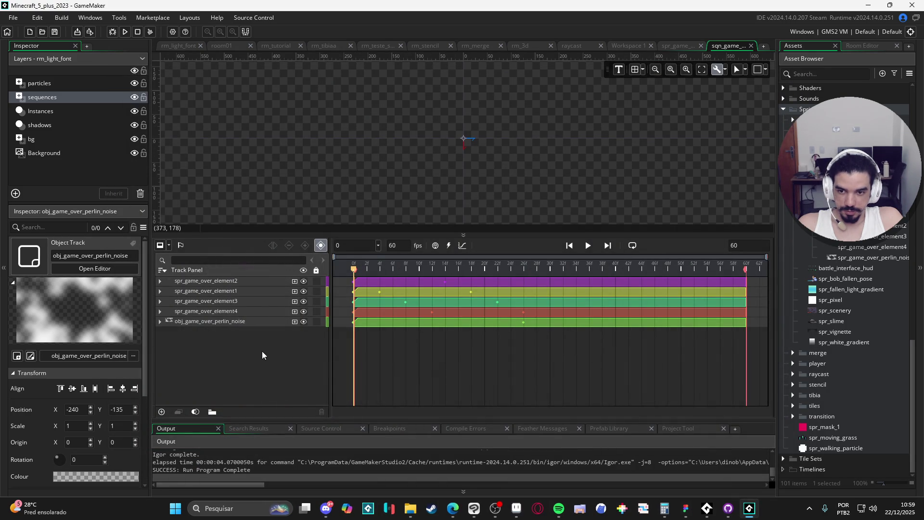
Add obj_game_over_element_1 through 4 to sqn_game_over as object tracks
scroll(865, 291, up, 5)
scroll(874, 300, up, 8)
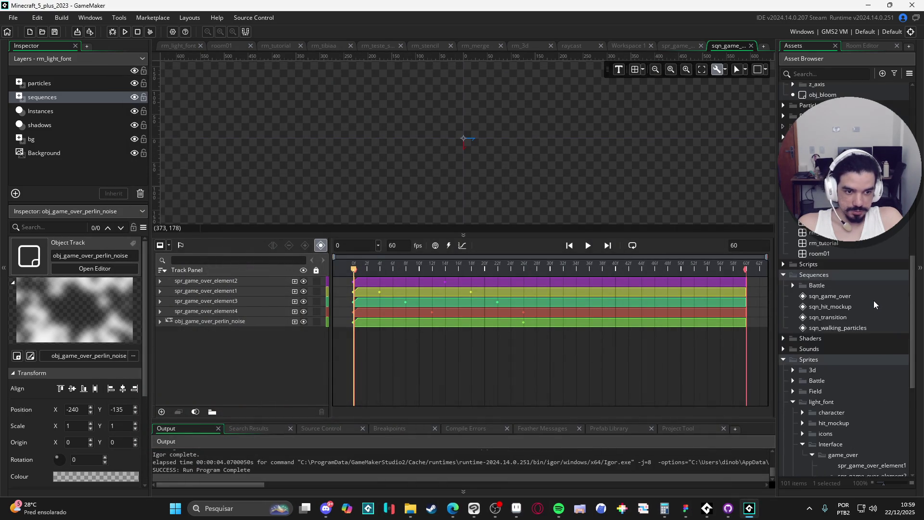
scroll(862, 371, down, 10)
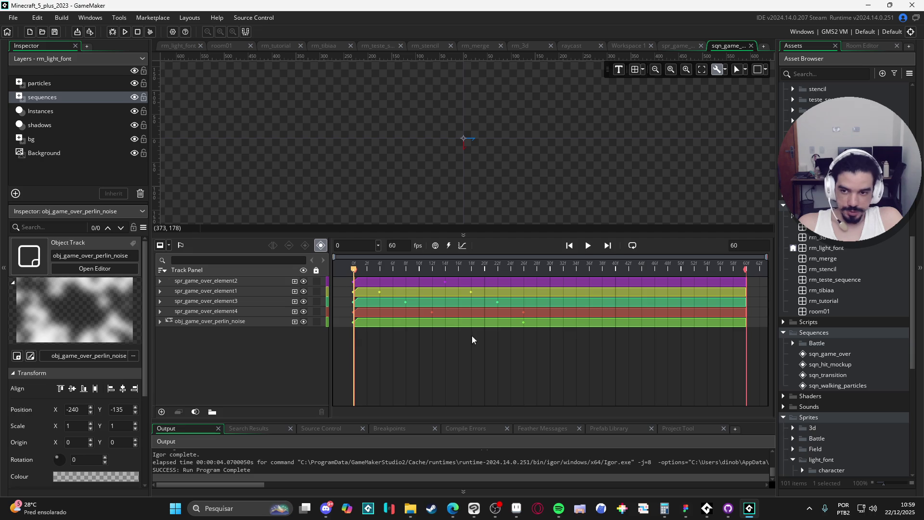
scroll(873, 386, up, 15)
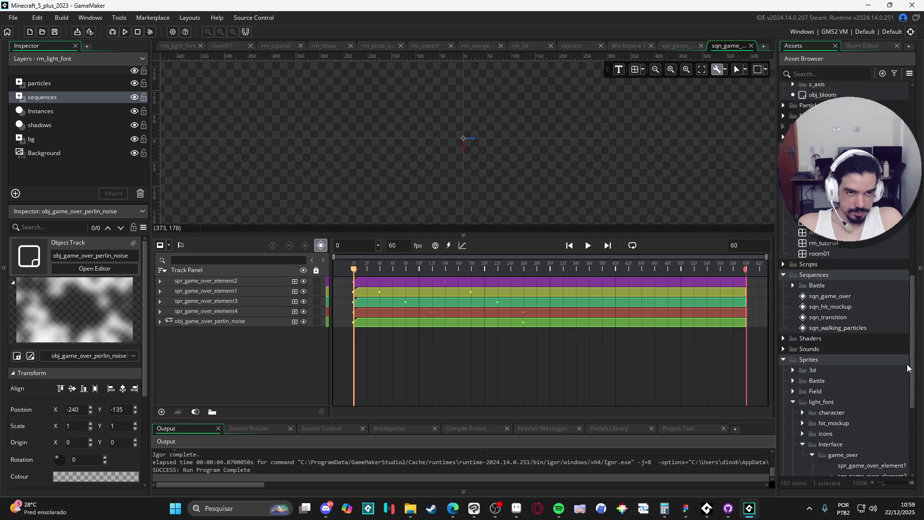
click(873, 336)
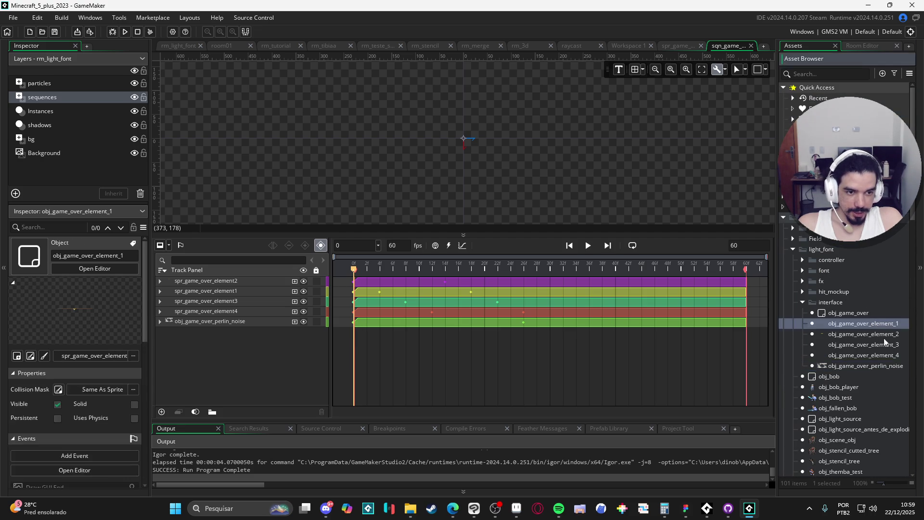
shift+click(873, 355)
ctrl+click(877, 322)
mouse_move(877, 322)
mouse_down()
mouse_move(157, 388)
mouse_move(215, 371)
mouse_up()
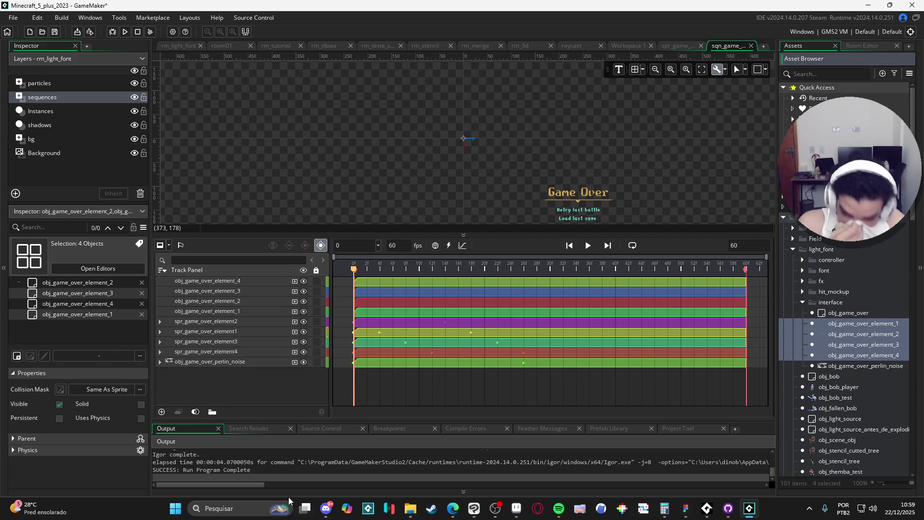
Move spr_game_over_element2's Colour Multiply and Position onto obj_game_over_element_2 and delete the sprite track
click(161, 322)
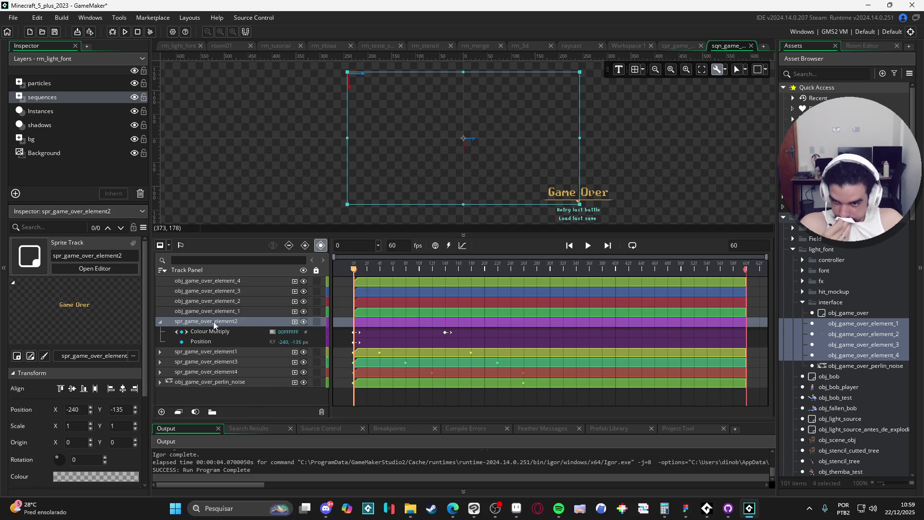
click(209, 335)
shift+click(207, 344)
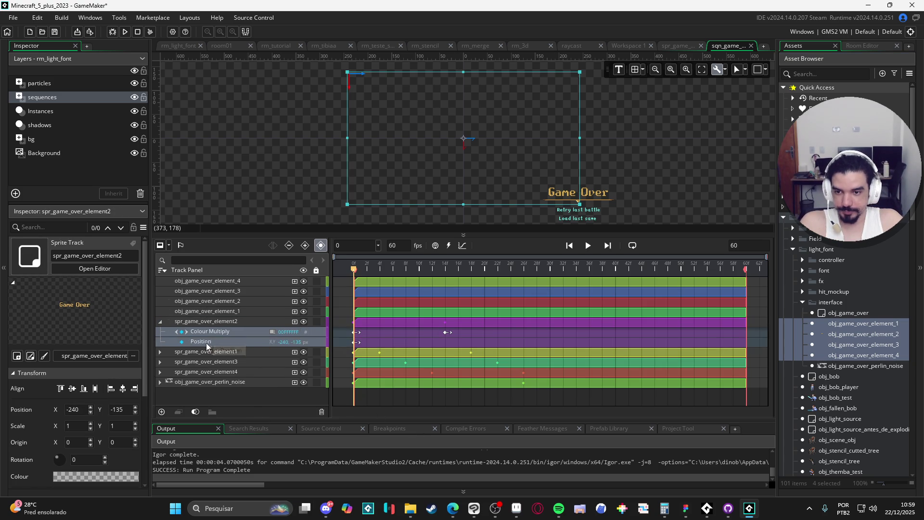
drag(210, 336, 207, 302)
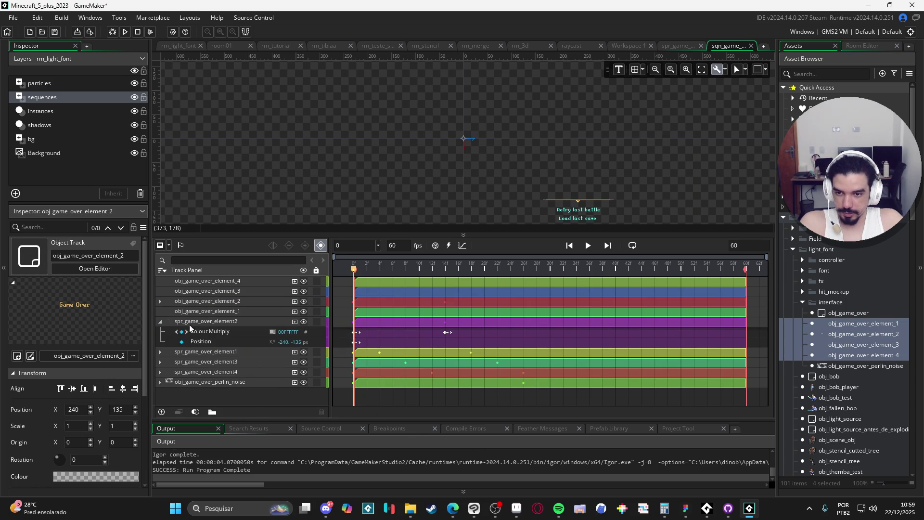
click(160, 322)
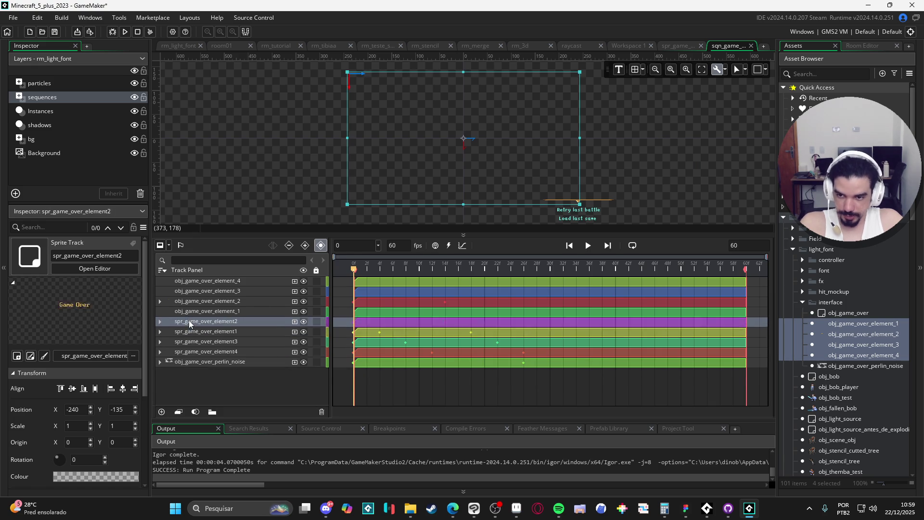
key(Delete)
drag(195, 325, 178, 328)
Work through spr_game_over_element1's Colour Multiply and Position subtracks, then delete the sprite track
click(160, 321)
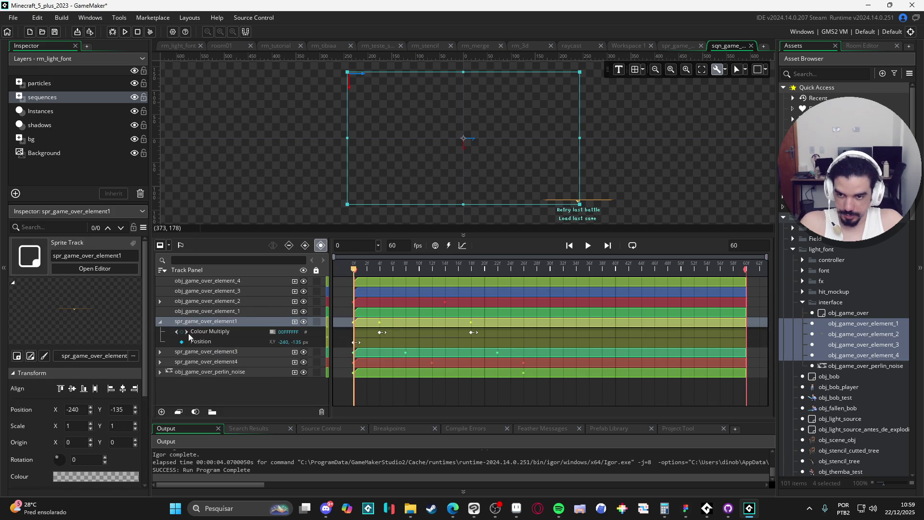
click(188, 332)
key(ctrl+z)
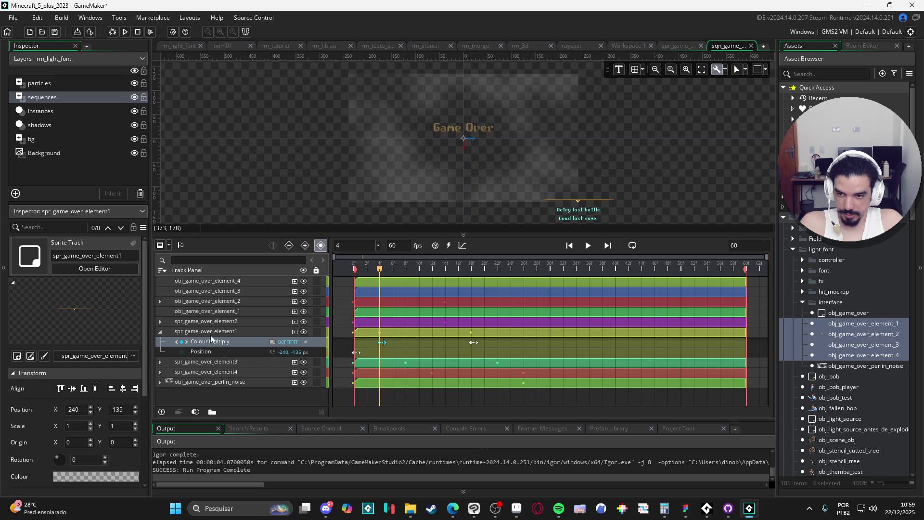
key(ctrl+y)
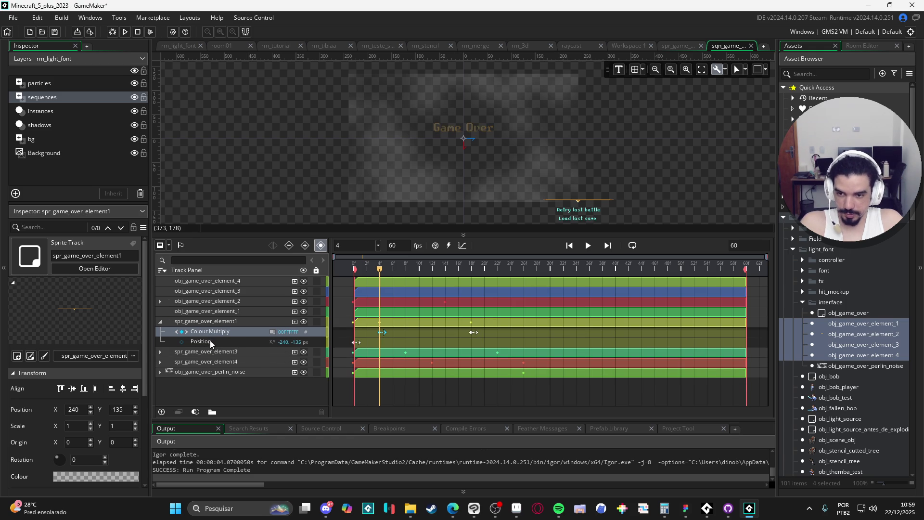
click(211, 342)
click(237, 320)
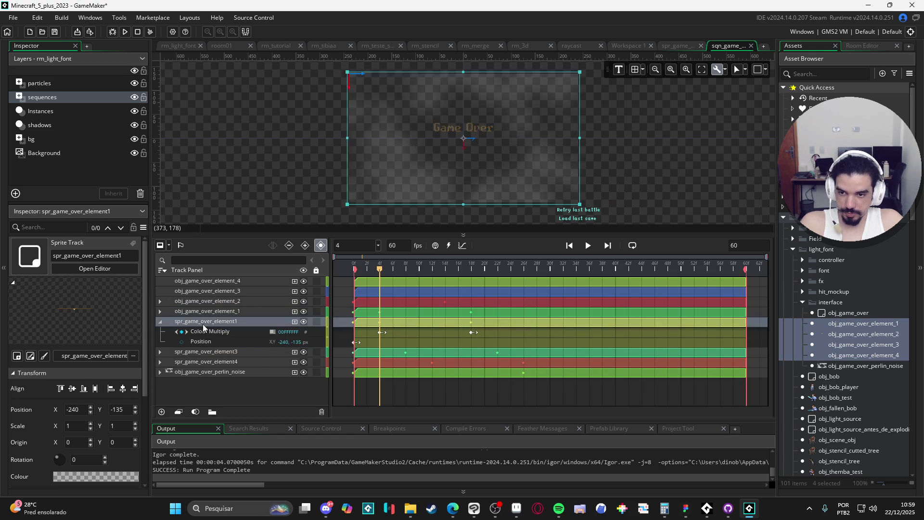
key(Delete)
Move spr_game_over_element3's Colour Multiply and Position onto obj_game_over_element_3 and delete the sprite track
click(188, 323)
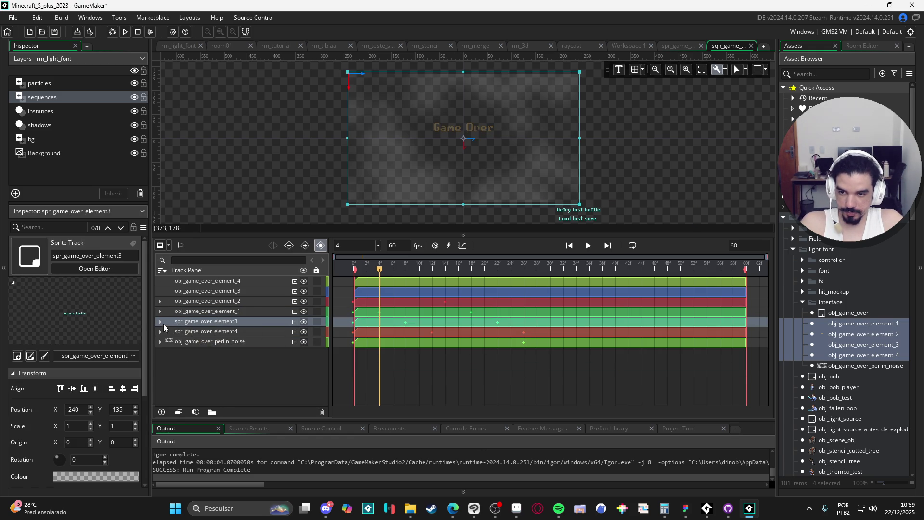
click(160, 321)
click(195, 332)
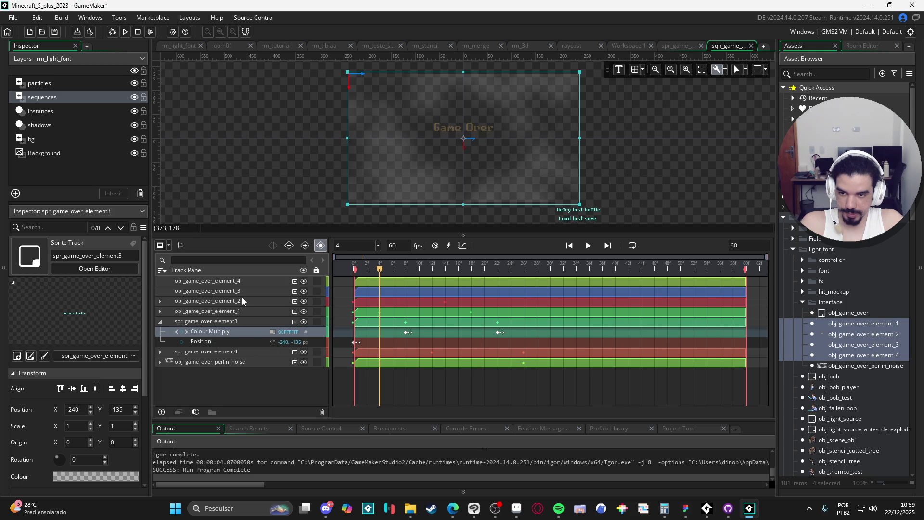
ctrl+click(218, 339)
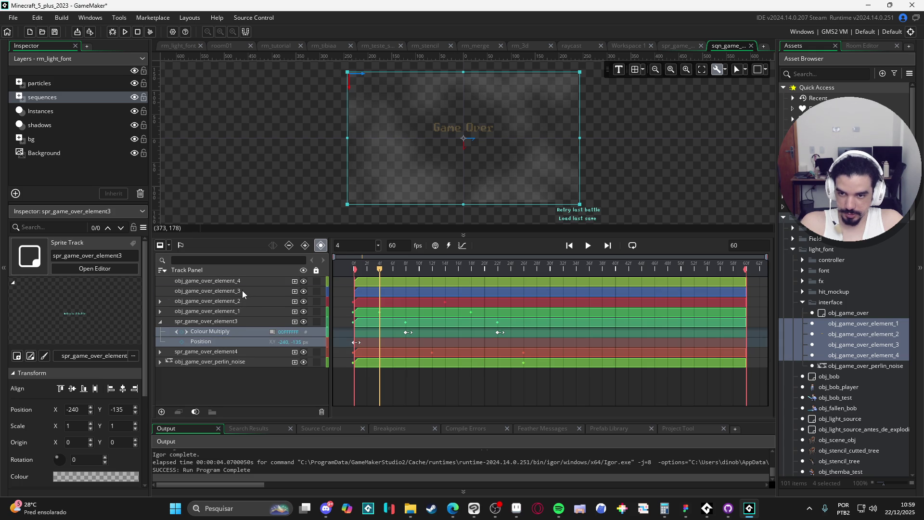
drag(242, 290, 241, 290)
click(208, 326)
key(Delete)
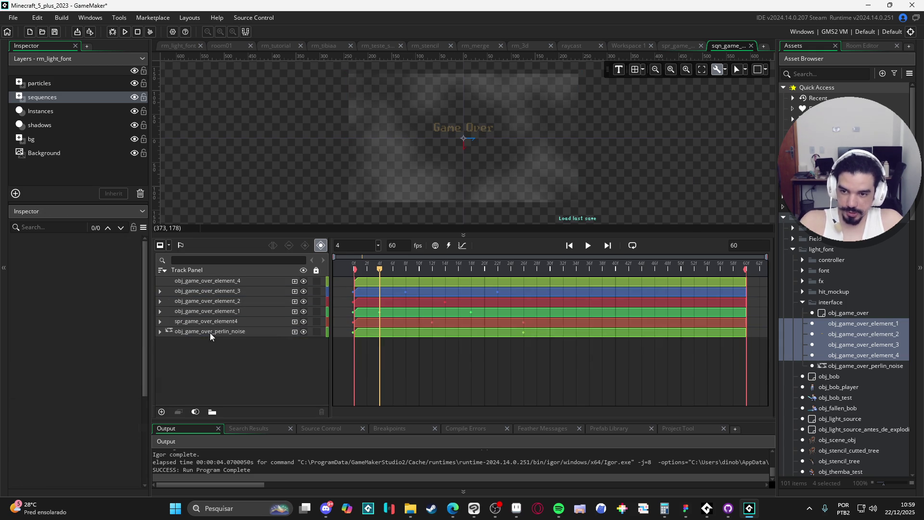
Move spr_game_over_element4's Colour Multiply and Position onto obj_game_over_element_4 and delete the sprite track
click(160, 322)
click(192, 331)
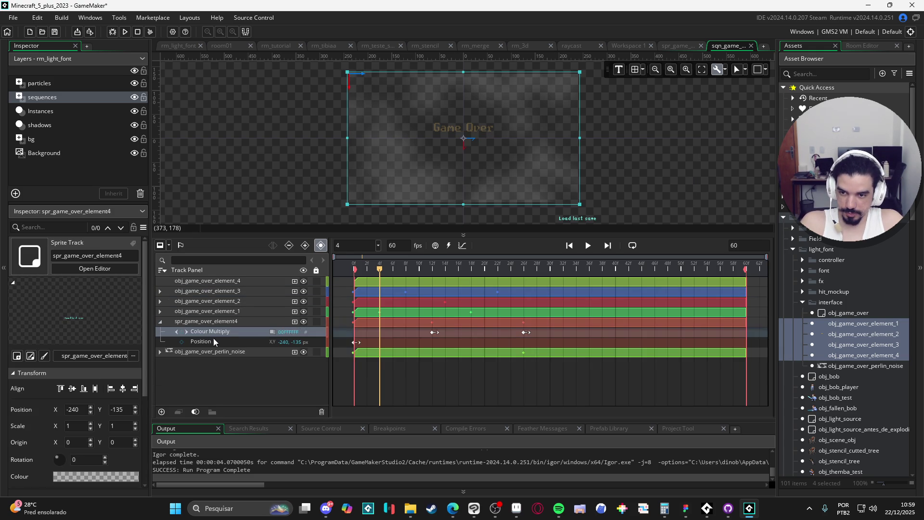
ctrl+click(214, 341)
drag(244, 279, 244, 279)
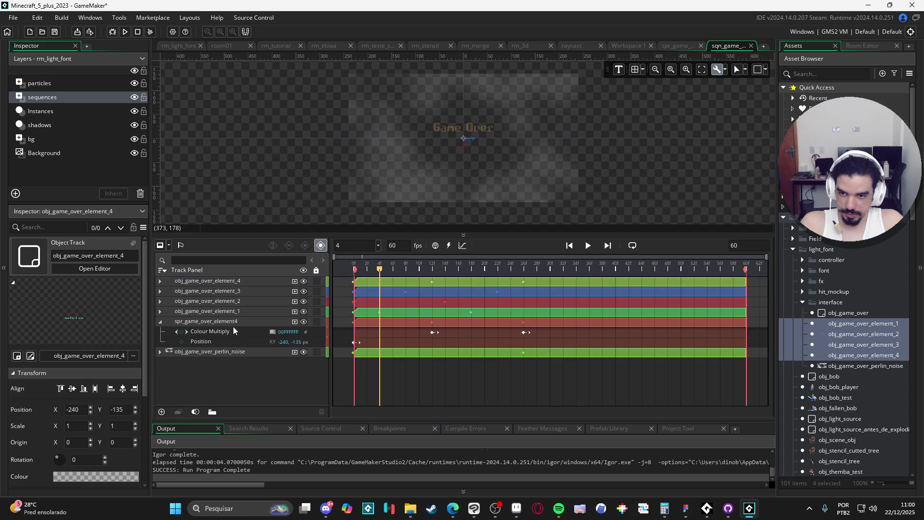
click(233, 326)
key(Delete)
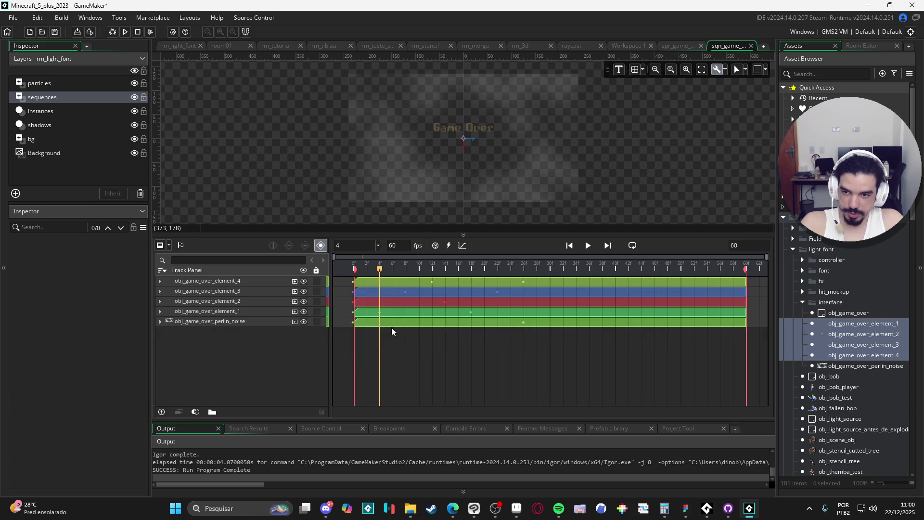
Play the sqn_game_over preview from frame 0, test-run the game, then open obj_game_over_element_1
drag(515, 262, 167, 265)
key(space)
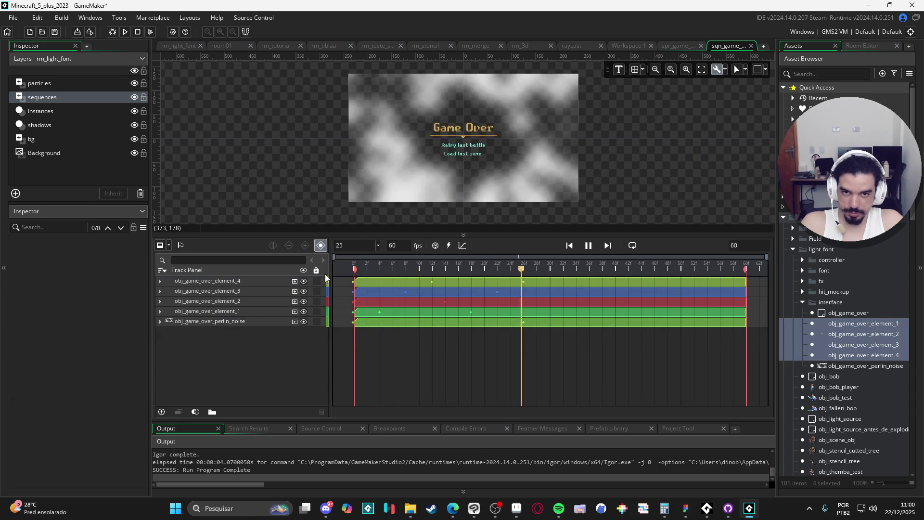
key(F5)
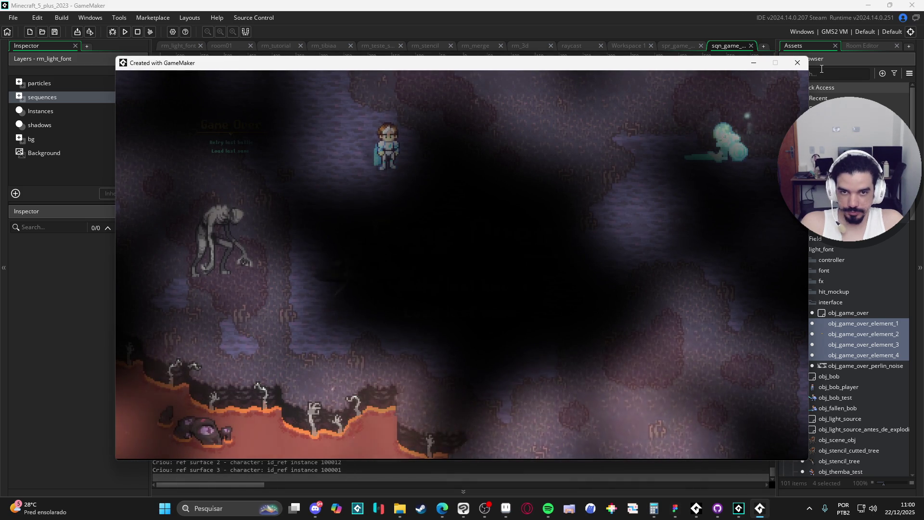
click(798, 63)
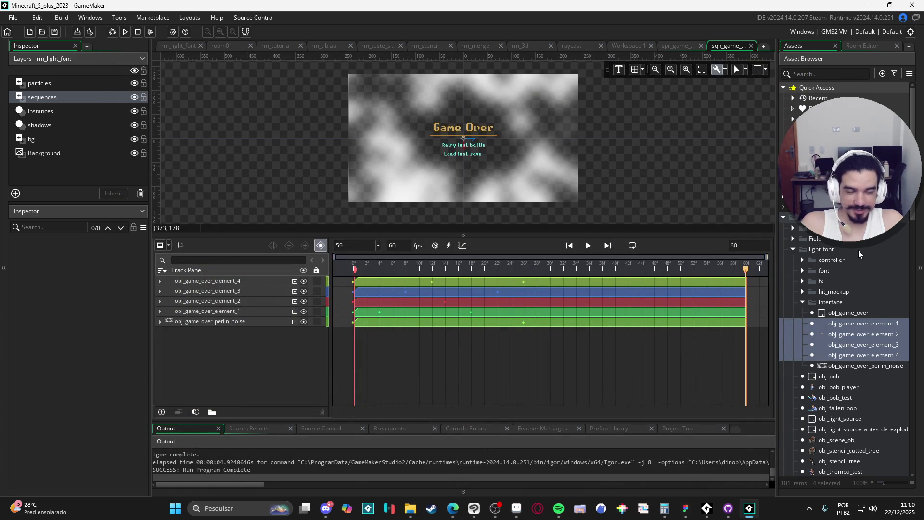
scroll(857, 242, down, 1)
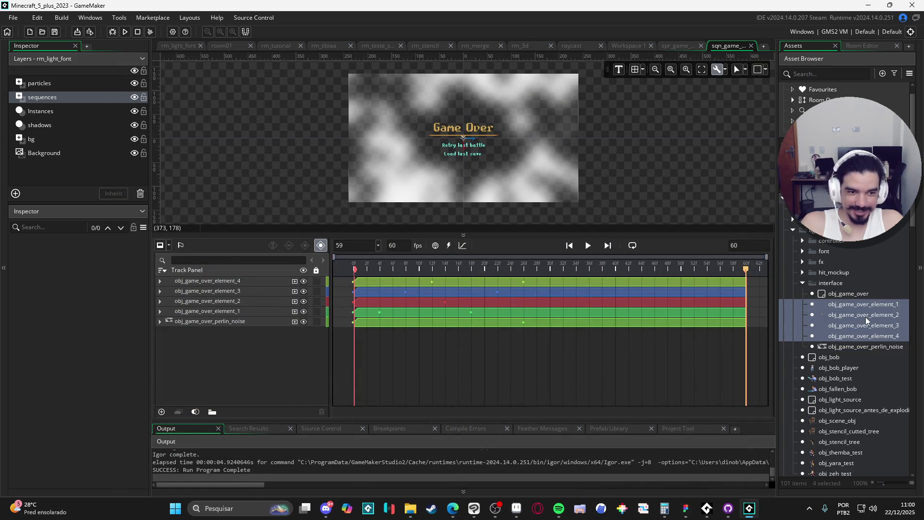
double_click(859, 307)
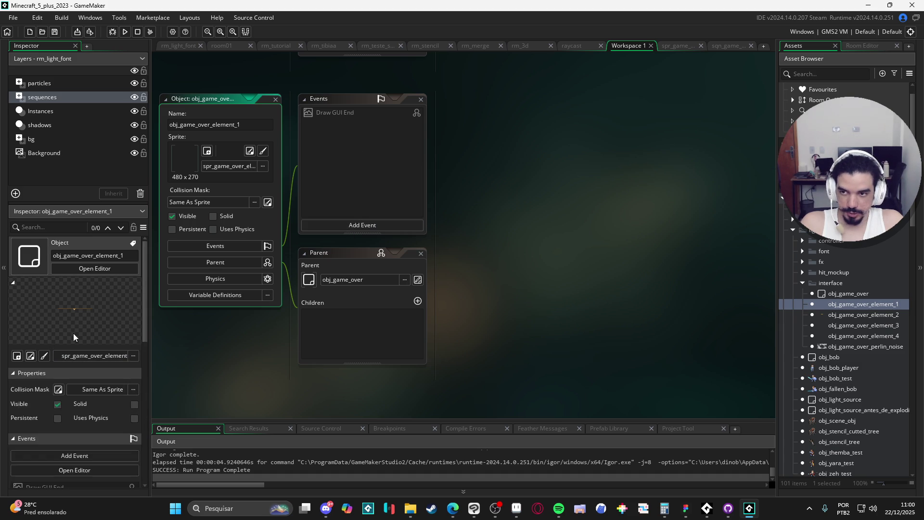
Open rm_light_font and inspect Viewport 0: a 480×270 camera shown at 1440×810
scroll(833, 363, down, 15)
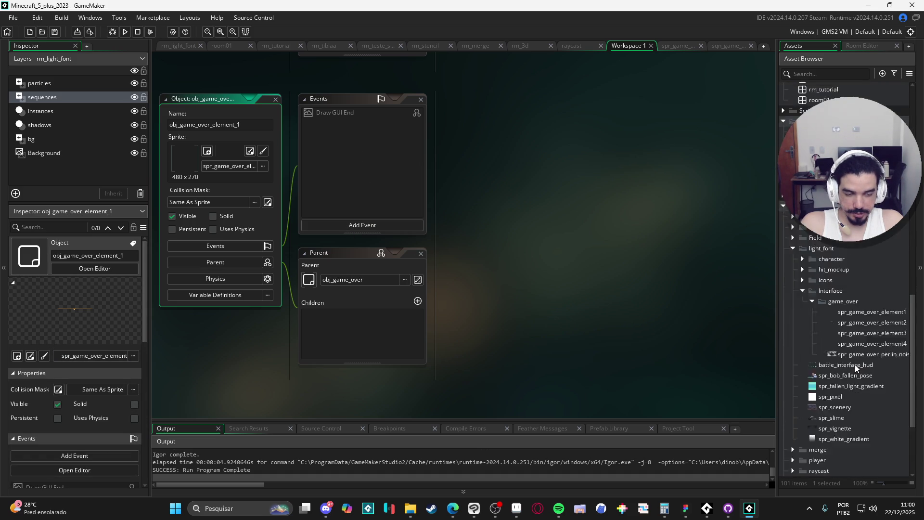
scroll(847, 385, up, 10)
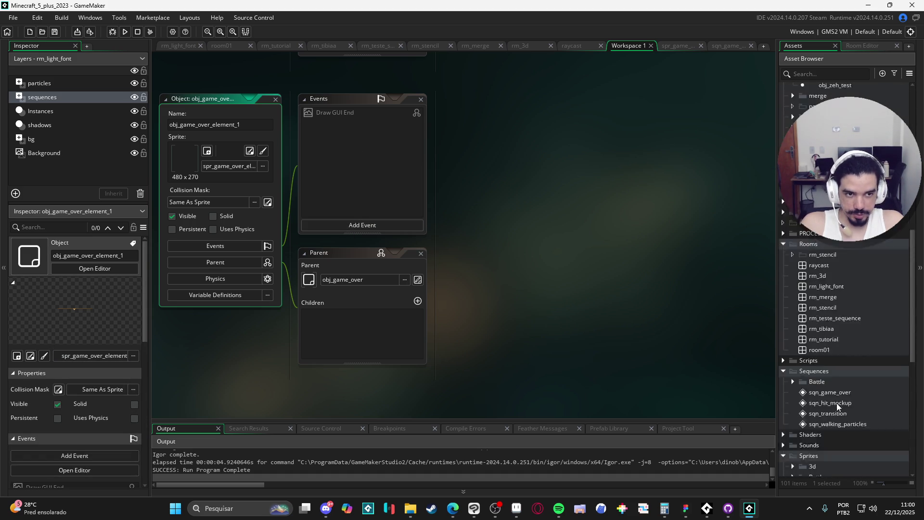
scroll(831, 401, up, 3)
scroll(828, 400, down, 4)
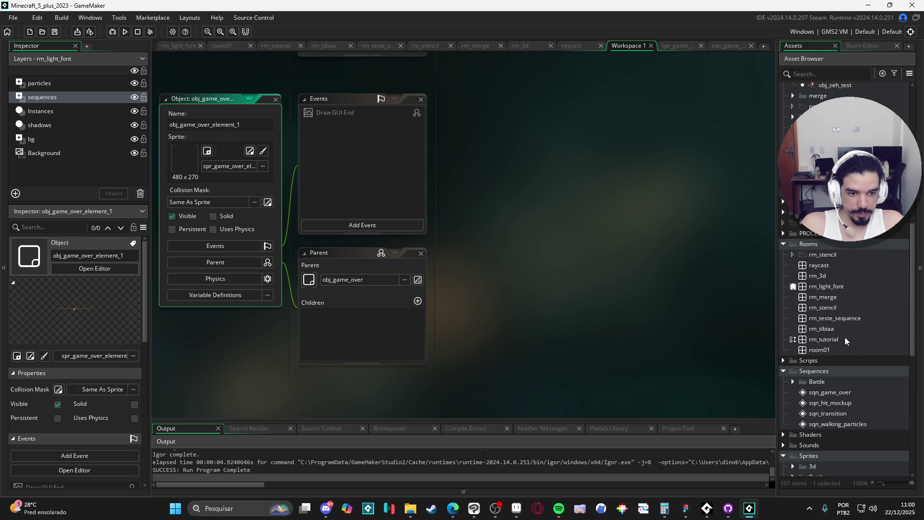
double_click(826, 286)
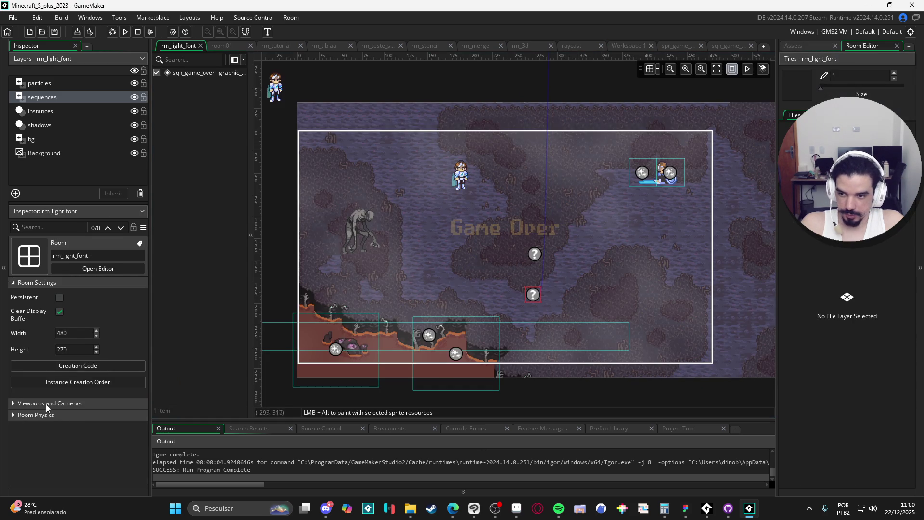
click(42, 403)
scroll(25, 389, down, 3)
click(38, 374)
scroll(30, 367, down, 2)
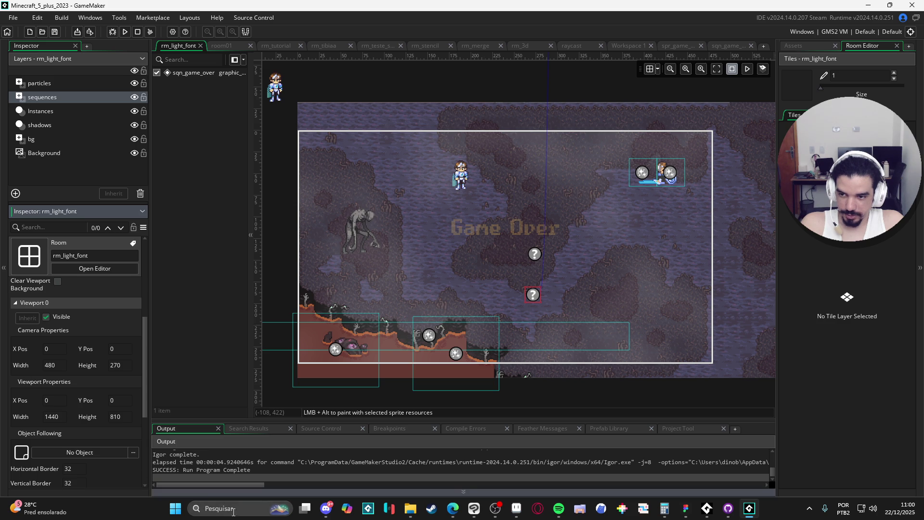
Launch the Windows Calculator from the system search
click(254, 509)
text(calculadora)
key(Return)
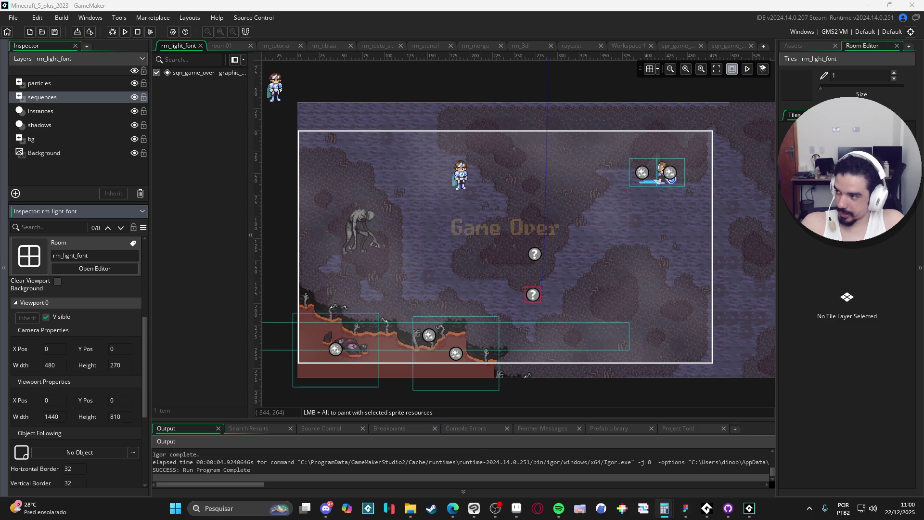
Return to the asset list and select obj_game_over
click(800, 47)
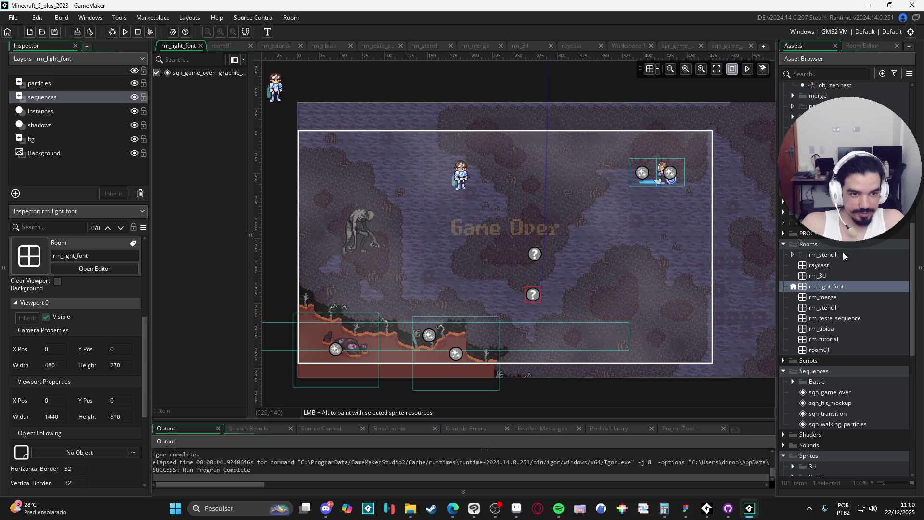
scroll(842, 260, up, 10)
click(847, 314)
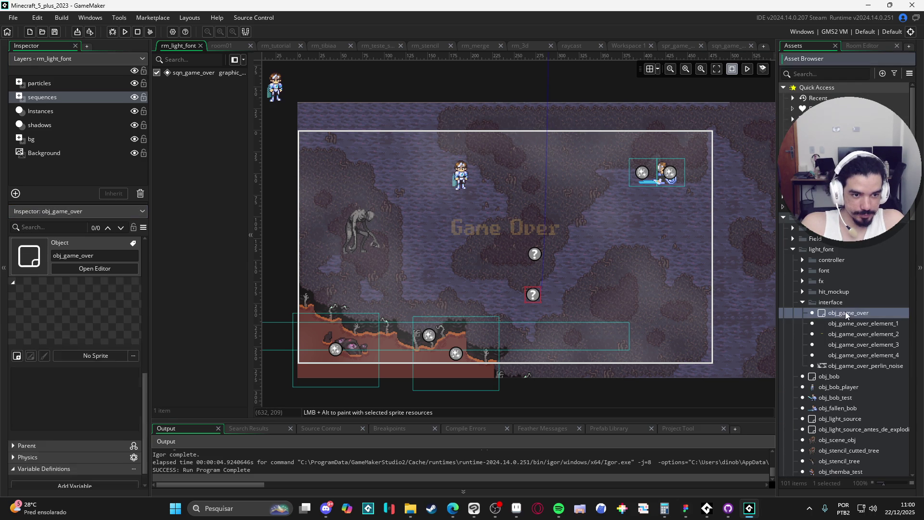
Give obj_game_over a Create event setting image_xscale = 3 and image_yscale = 3, then run
double_click(846, 314)
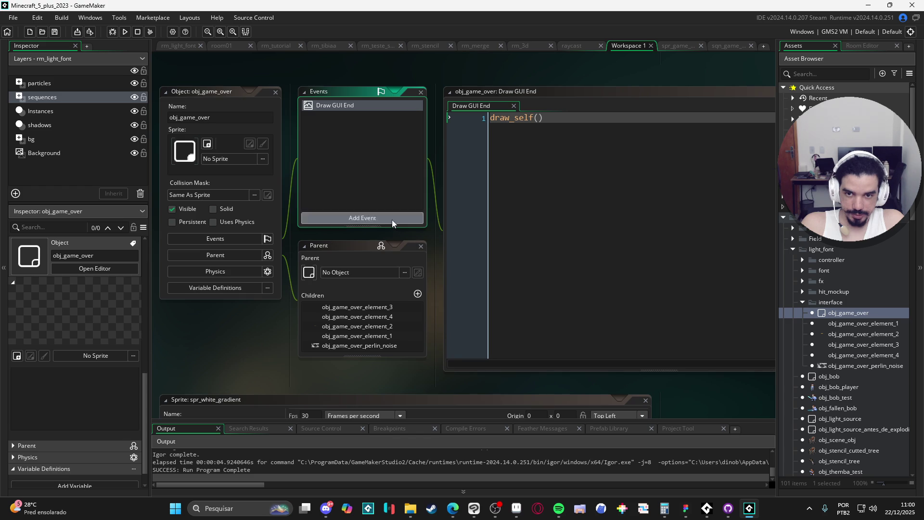
click(392, 220)
click(423, 220)
text(image_xscale = 3)
key(Return)
text(image_yscale = 3)
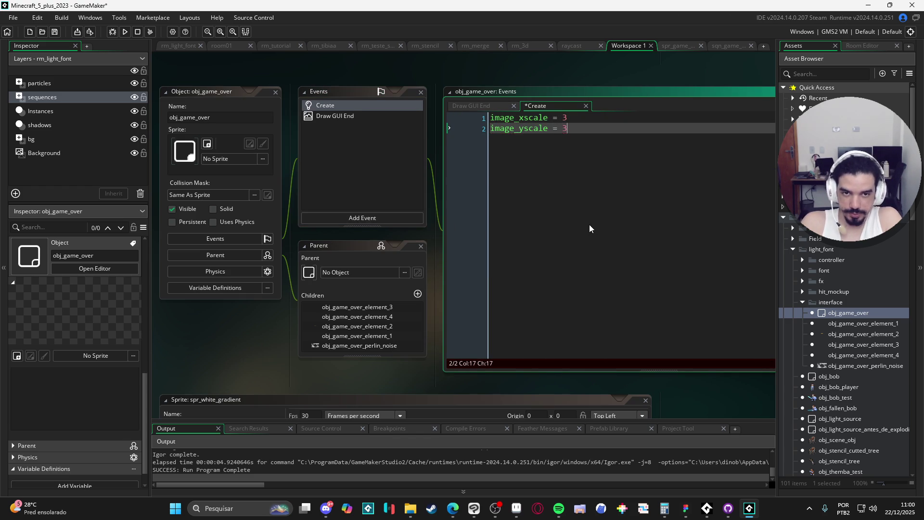
key(F5)
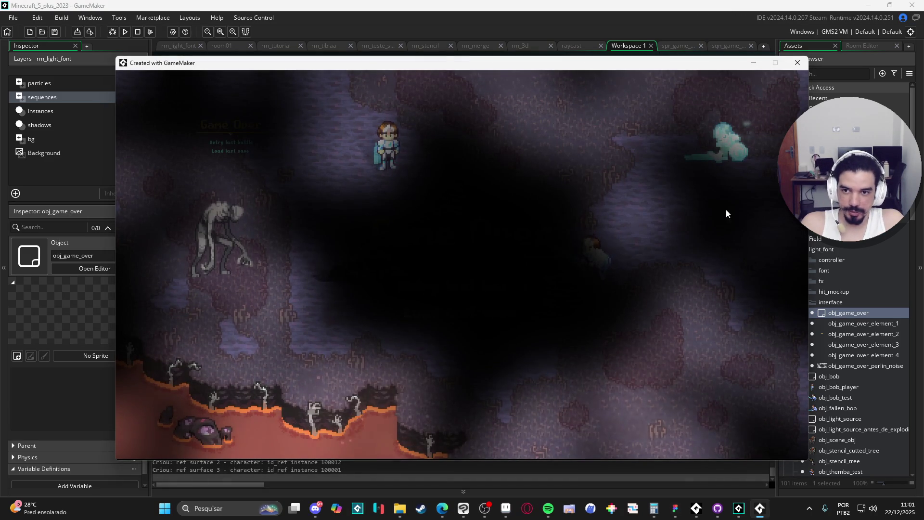
Close the test run and copy the scale code from the Create event
click(797, 63)
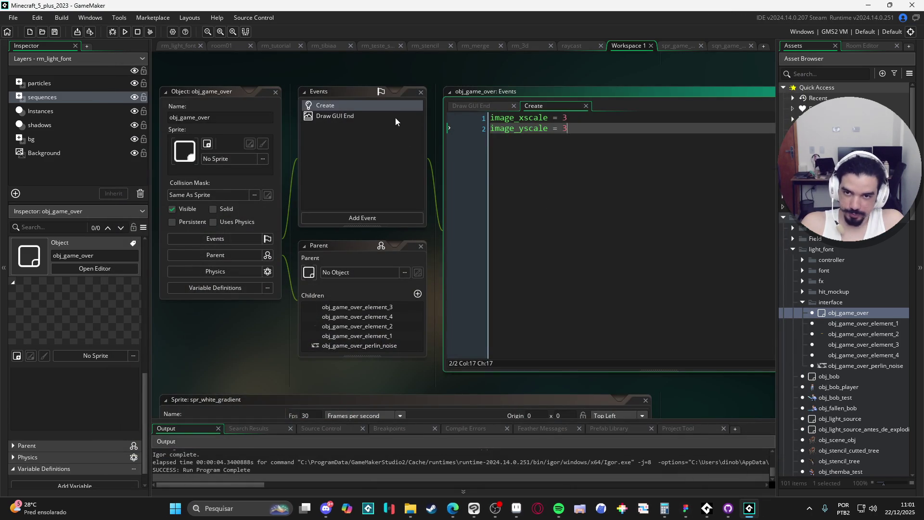
click(395, 118)
click(387, 105)
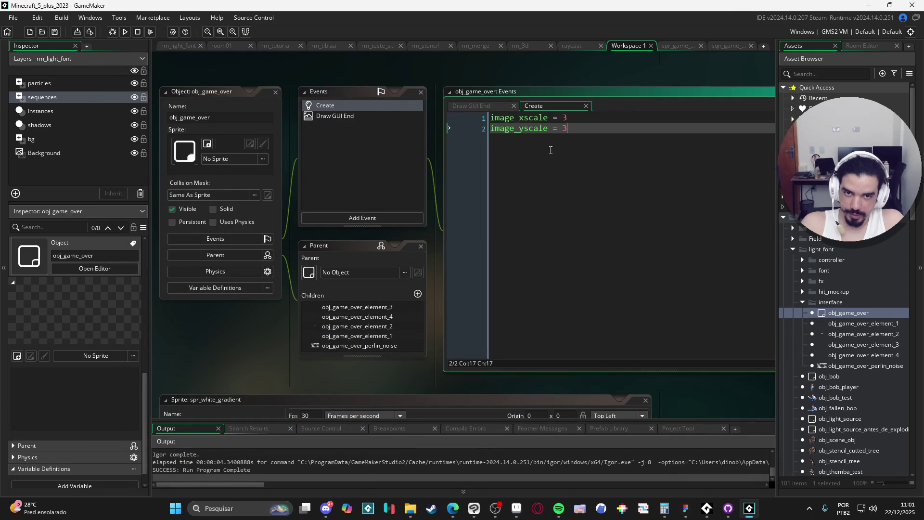
key(ctrl+a)
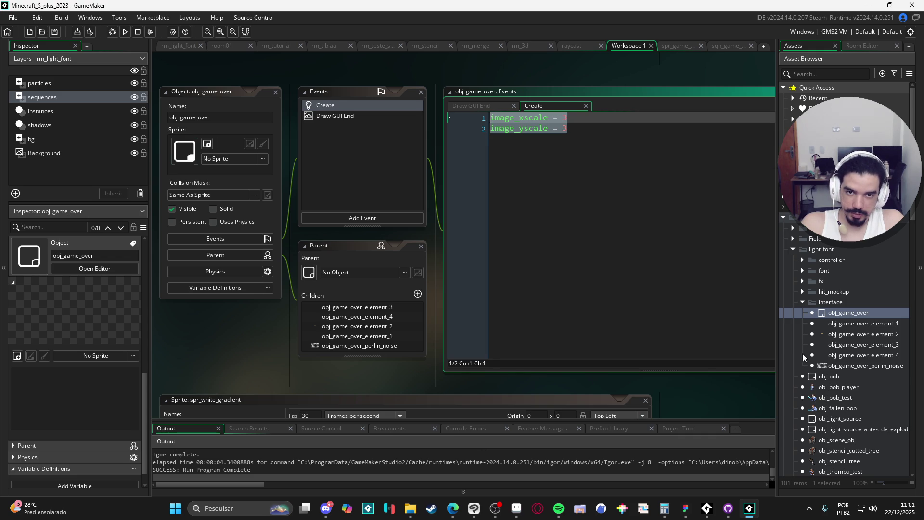
click(586, 193)
key(ctrl+a)
key(ctrl+c)
Add a Step event and paste the code setting both scales to 3 into it
click(362, 217)
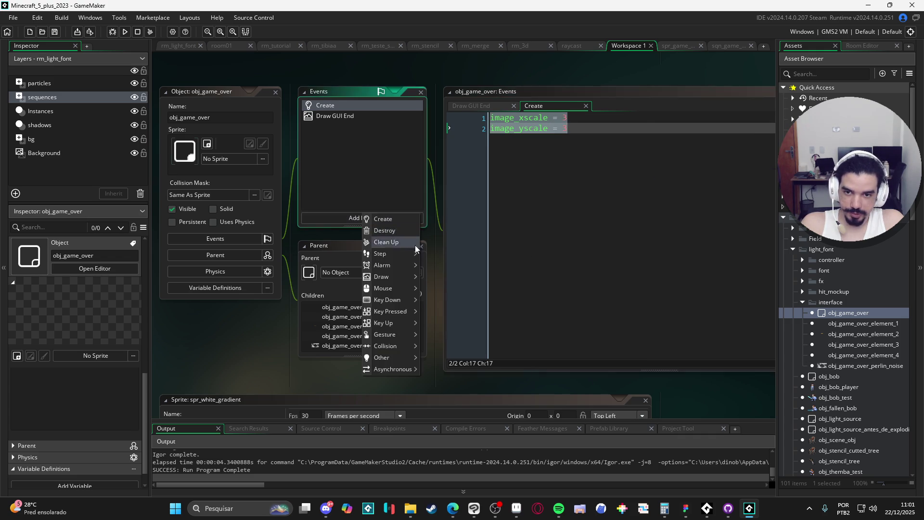
click(426, 254)
text(spr_game_over_perlin_noise)
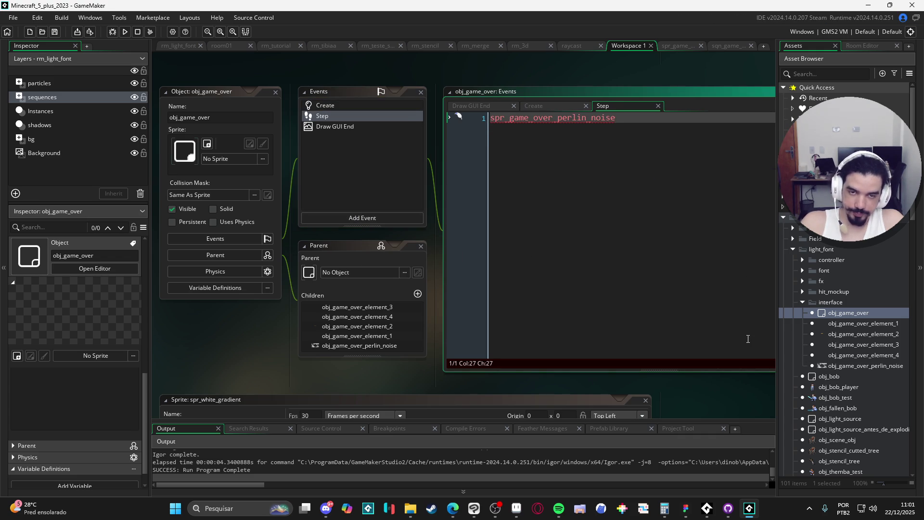
key(ctrl+z)
click(373, 105)
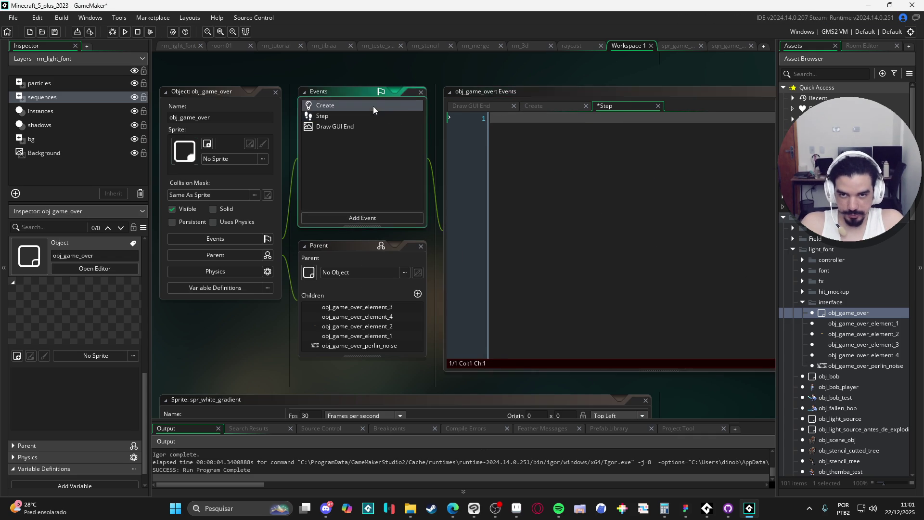
click(333, 116)
key(ctrl+v)
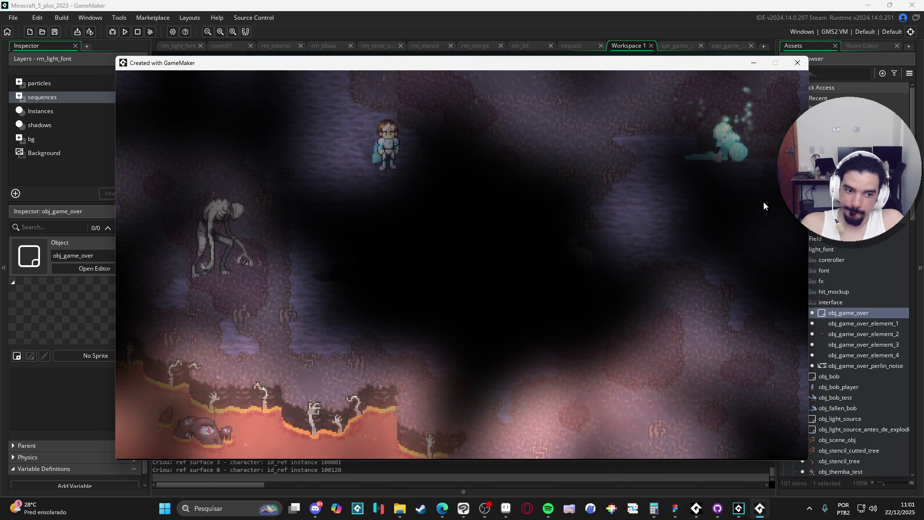
Close the game, clear the Step event's code and delete the Step event
click(798, 63)
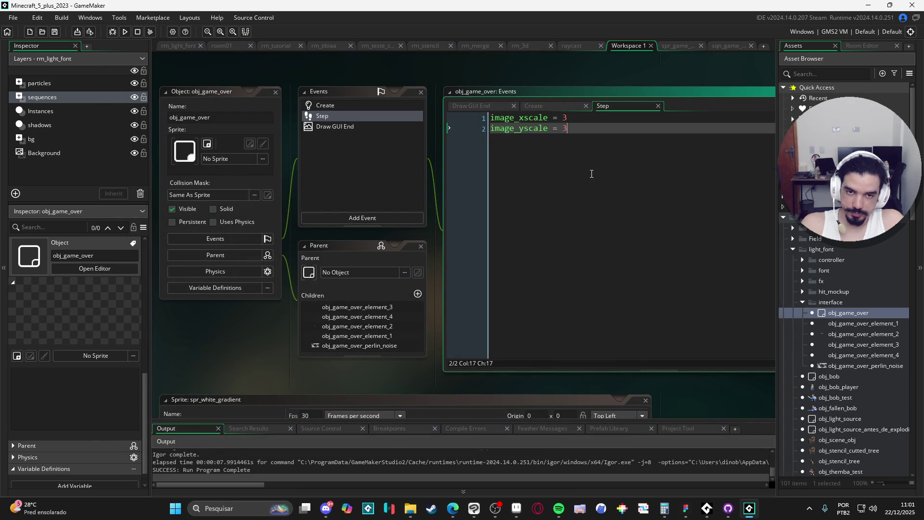
key(ctrl+a)
key(Delete)
click(394, 116)
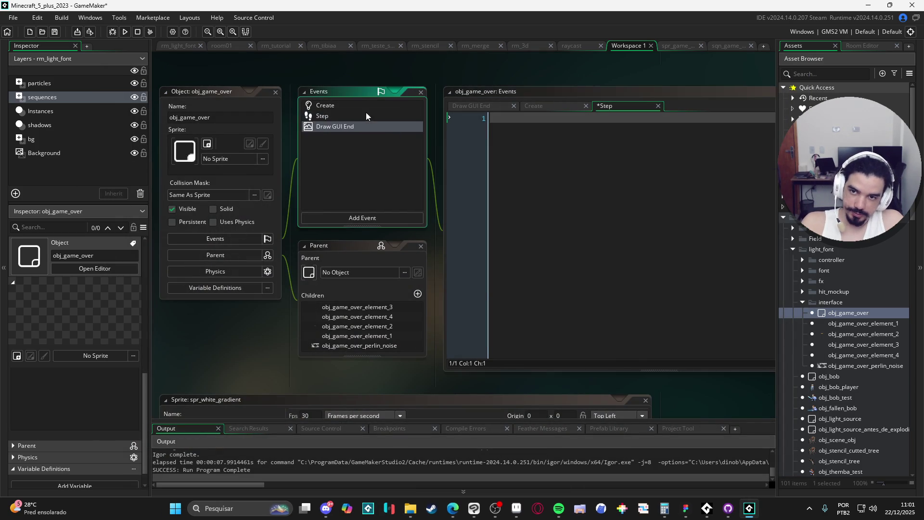
key(Delete)
click(362, 116)
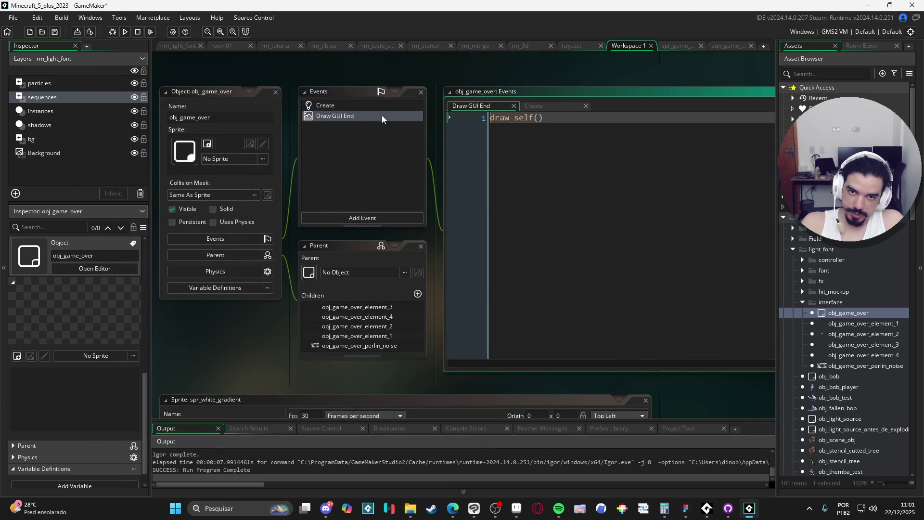
Write draw_sprite_ext in Draw GUI End with image_xscale * 3 and image_yscale * 3, then run
text(draw_sprite_ex)
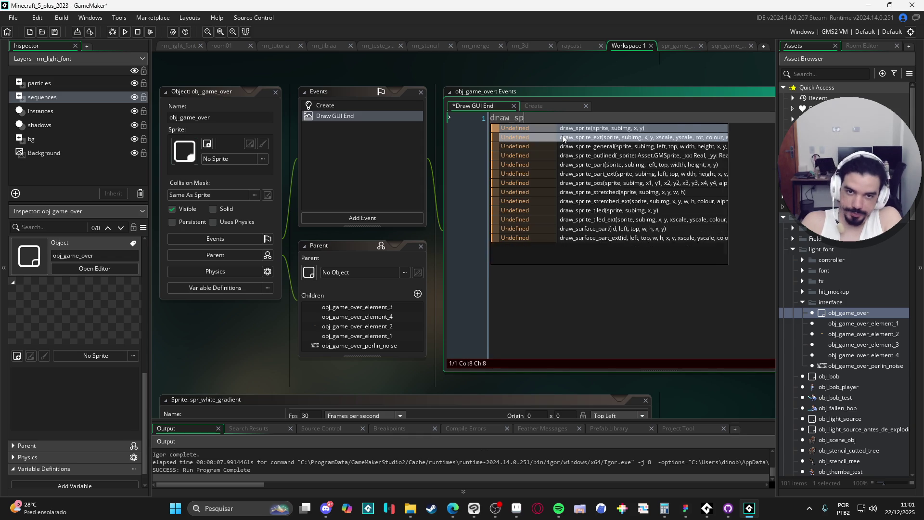
key(Return)
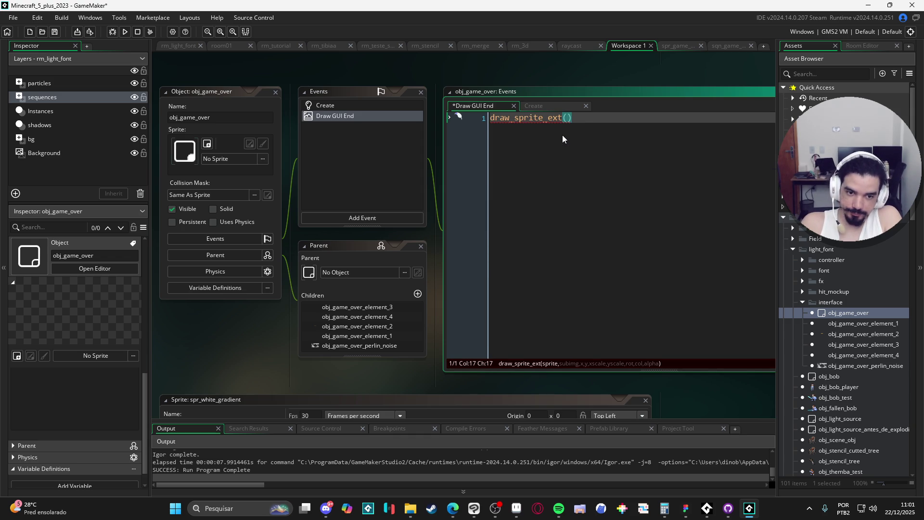
text(sprite_index, imag)
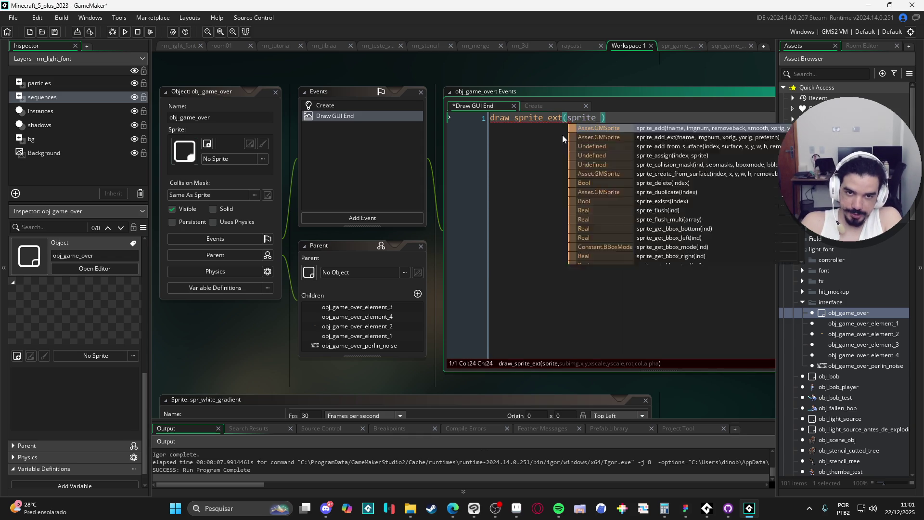
text(e)
key(Return)
text(, x, y, )
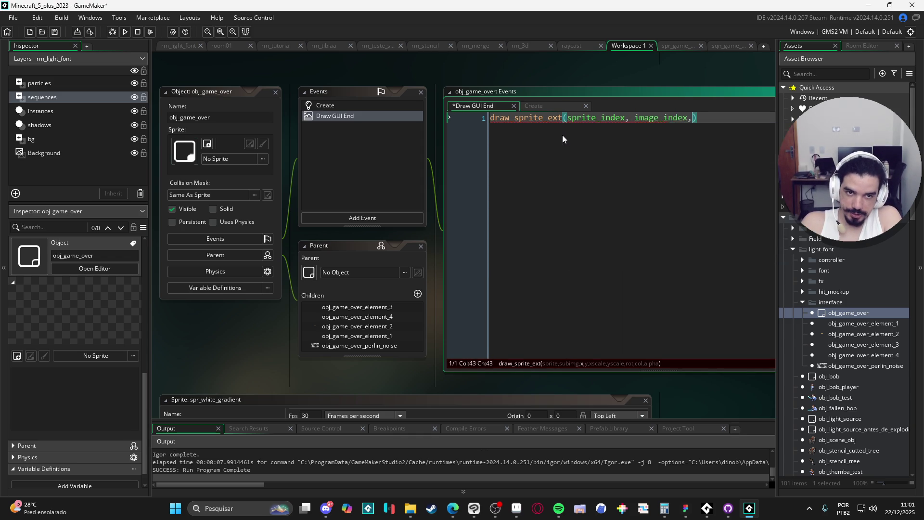
text(image_x)
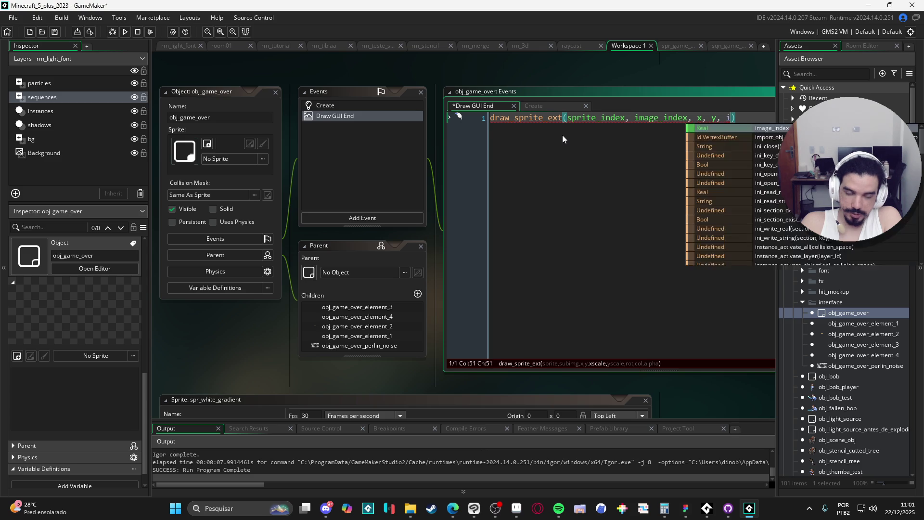
key(Return)
text(* 3, i)
text(mage_yscale * 3)
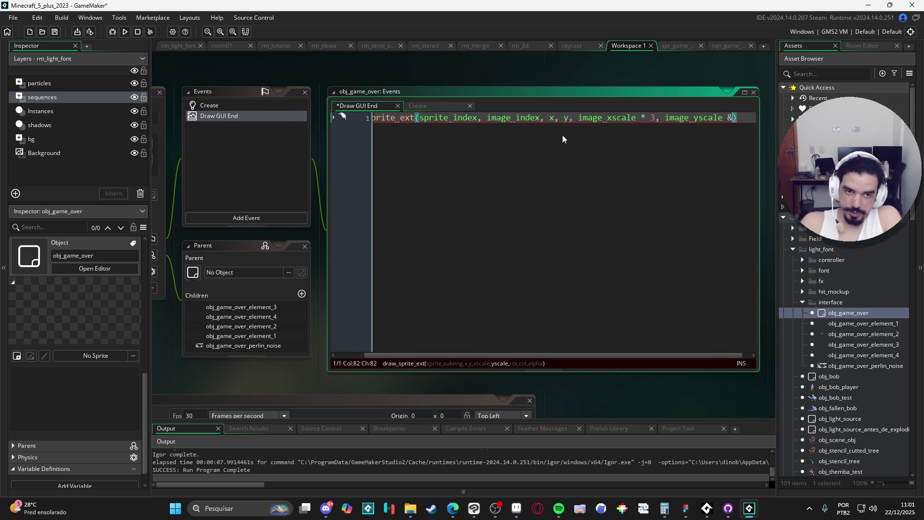
text(, image_angle,)
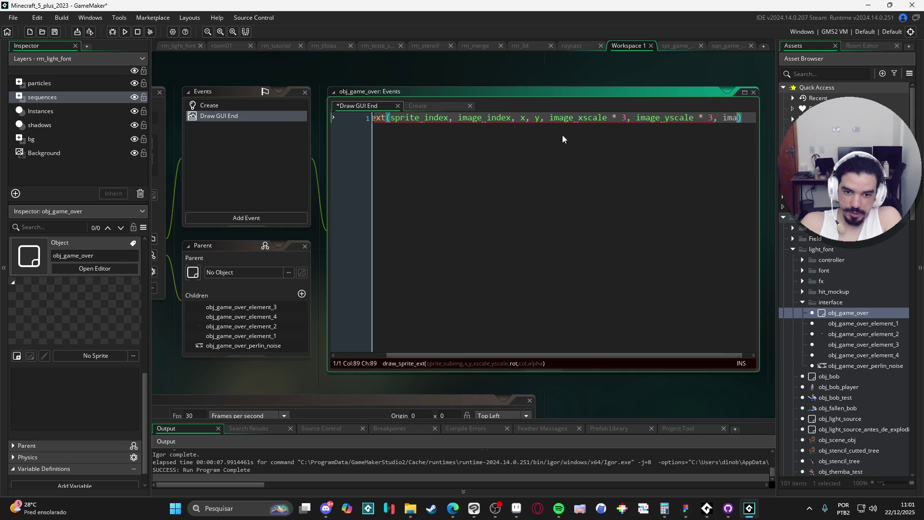
text( image_blend, image_al)
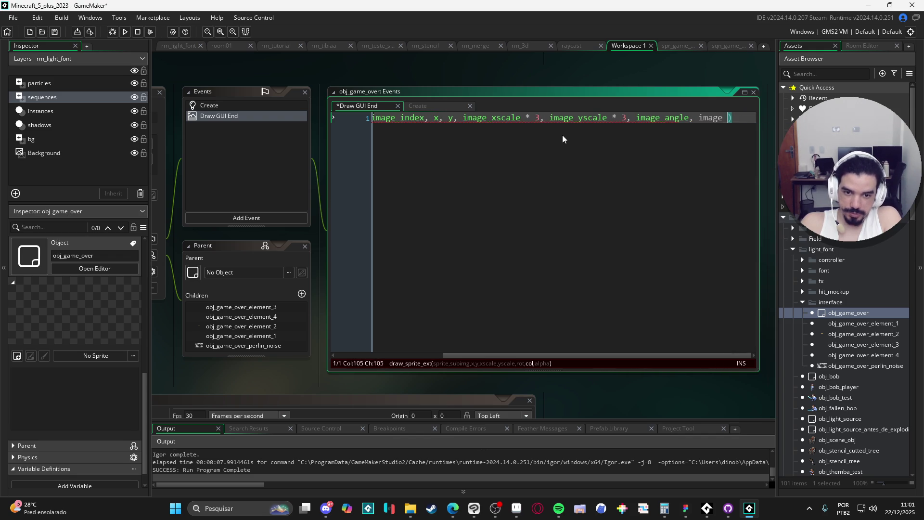
text(pha)
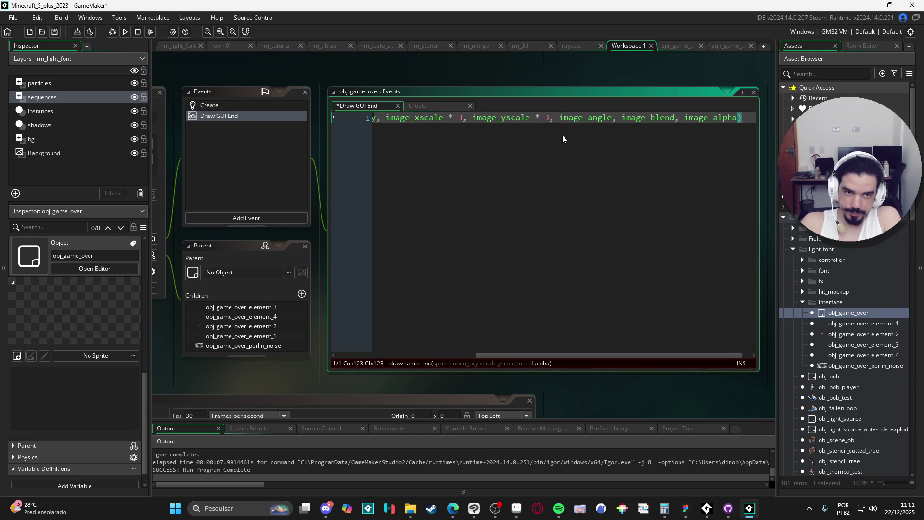
key(F5)
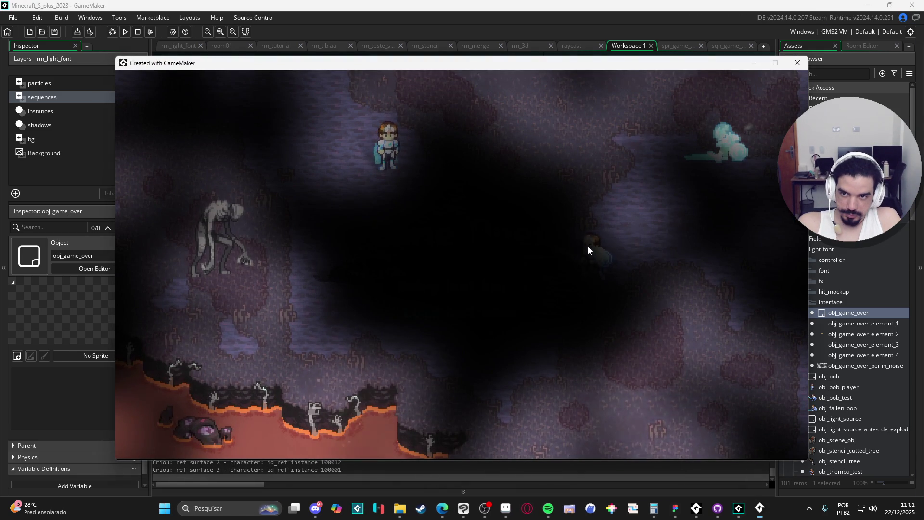
Close the test run and clear the template code from obj_game_over's Create event
click(795, 59)
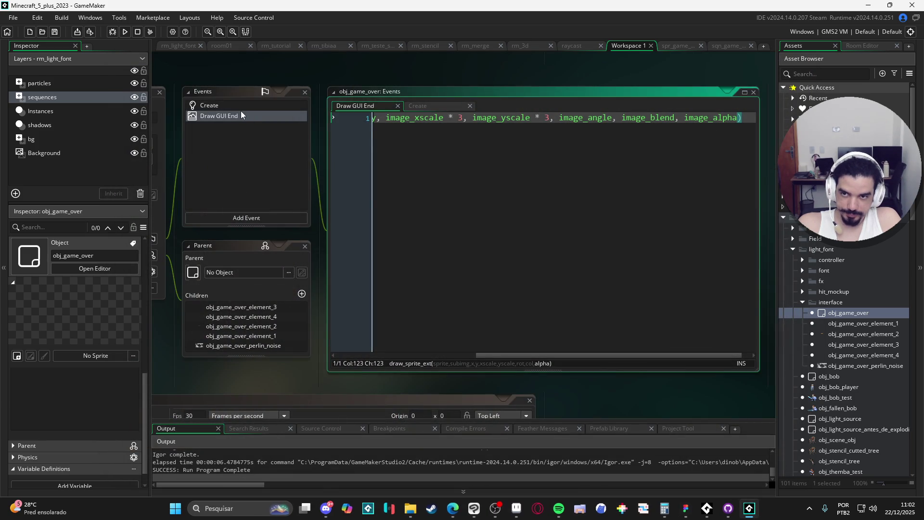
click(251, 105)
key(BackSpace)
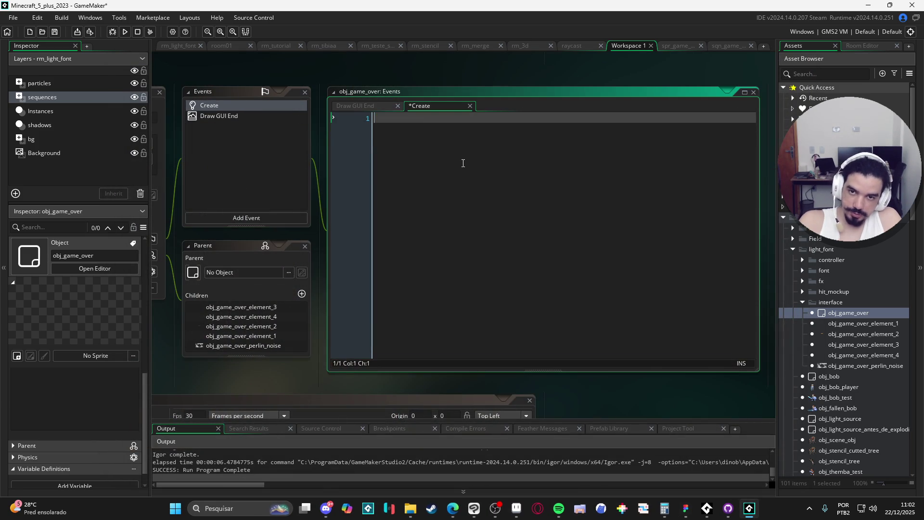
Check obj_game_over_element_1's inherited Draw GUI End code, then close the running game
double_click(870, 326)
click(369, 124)
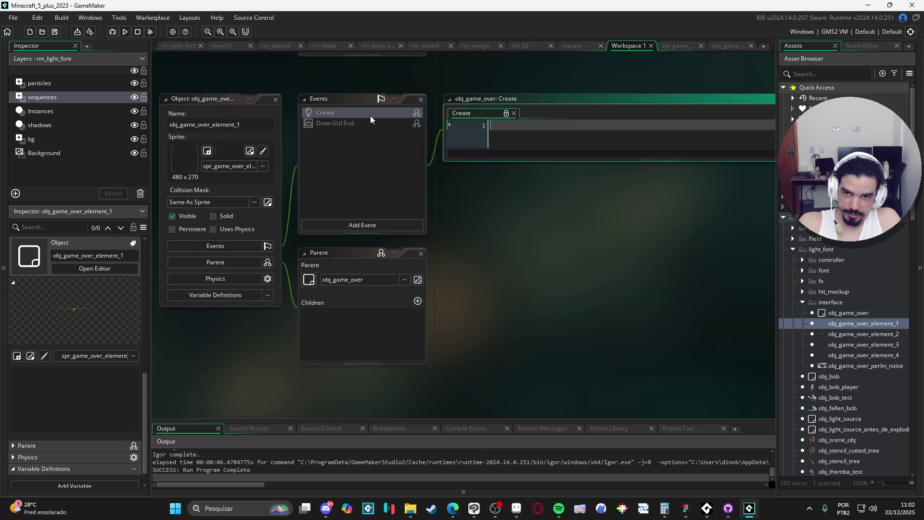
click(490, 213)
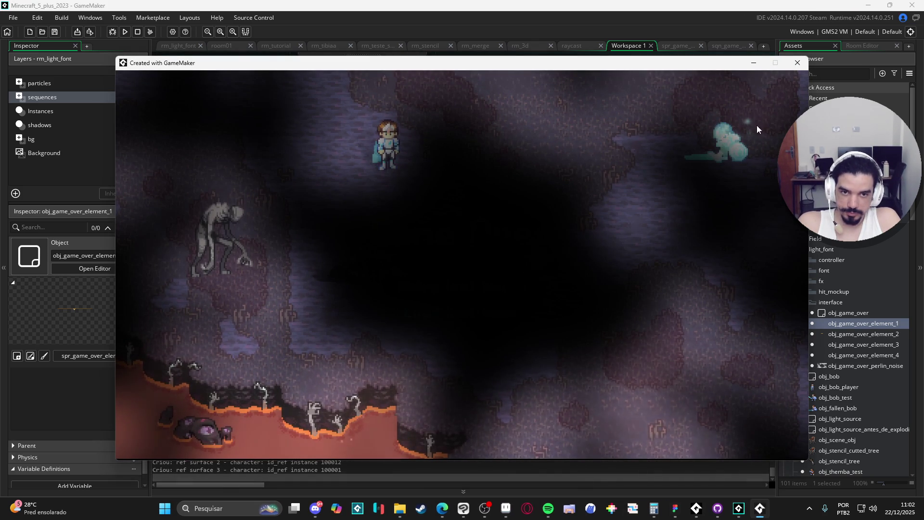
click(797, 63)
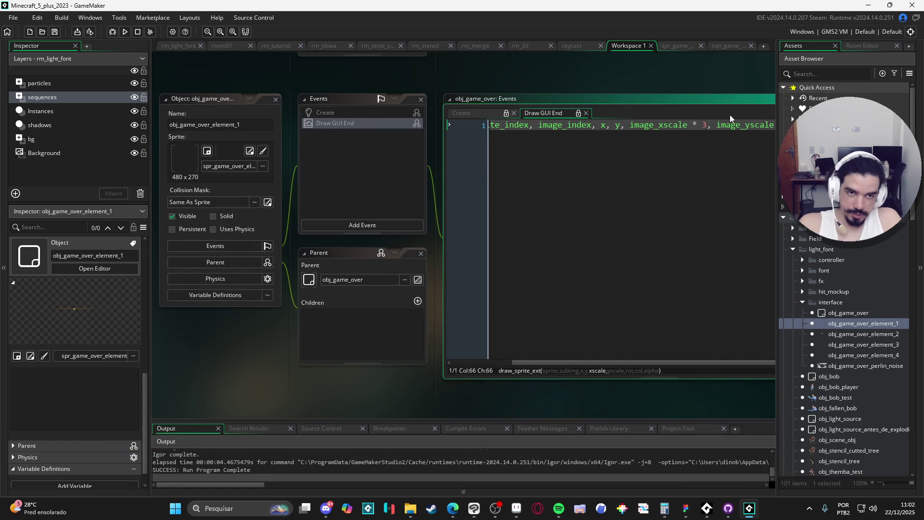
Change both Draw GUI End scale multipliers in obj_game_over from 3 to 2 and test-run the game
double_click(848, 313)
click(366, 116)
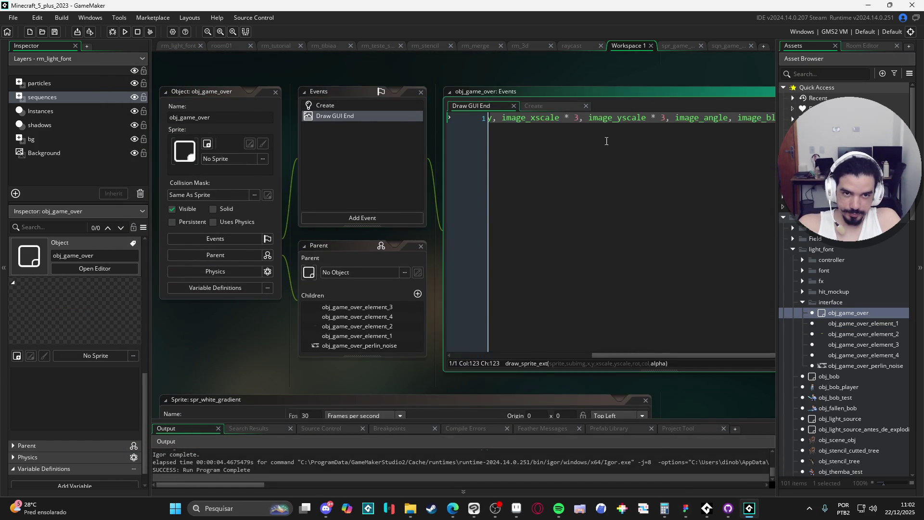
text(2)
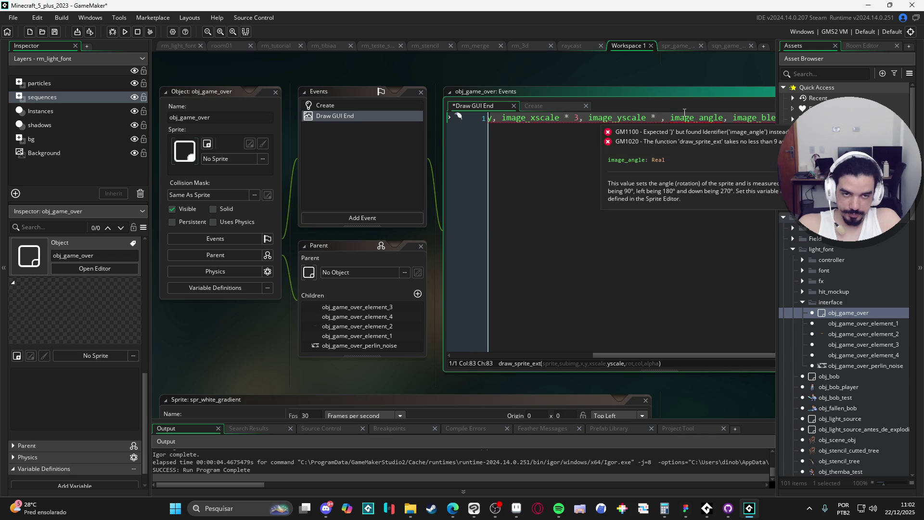
key(BackSpace)
text(2)
key(F5)
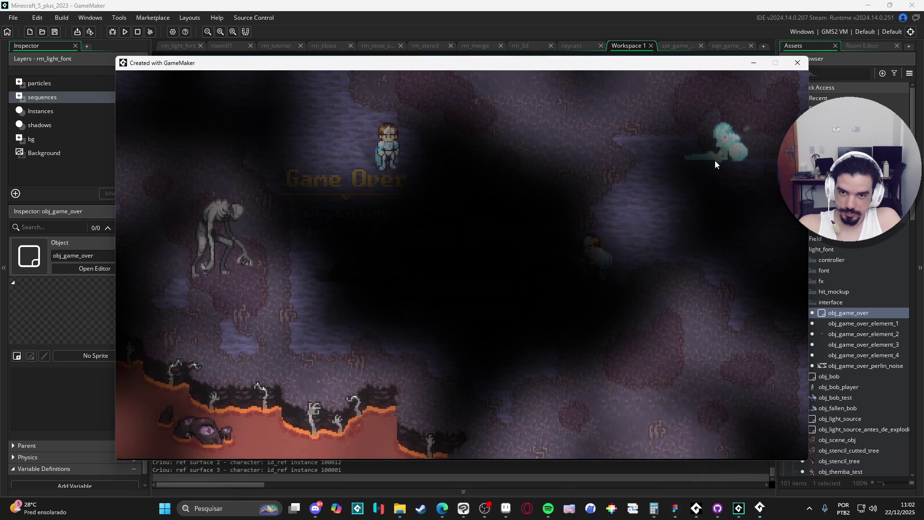
click(799, 65)
scroll(871, 348, down, 10)
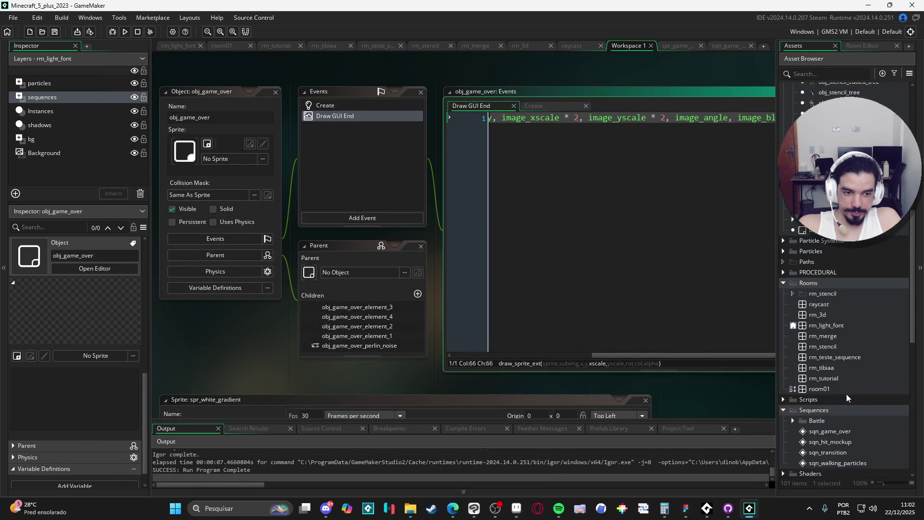
scroll(836, 417, down, 4)
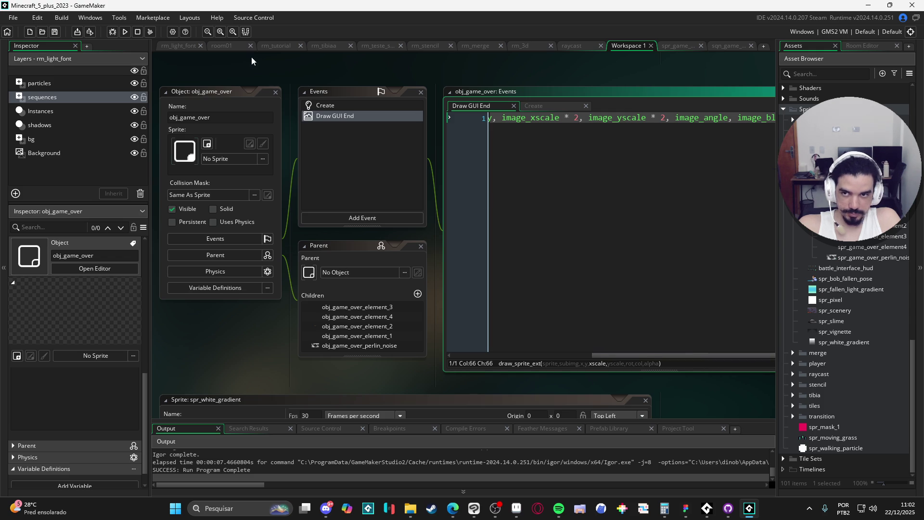
Reposition the Game Over sequence instance in rm_light_font and test-run the game
click(179, 42)
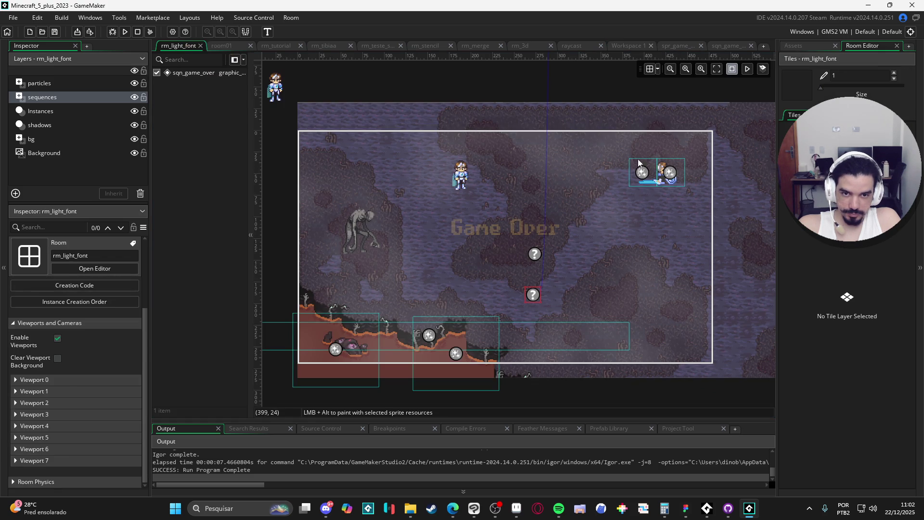
click(551, 230)
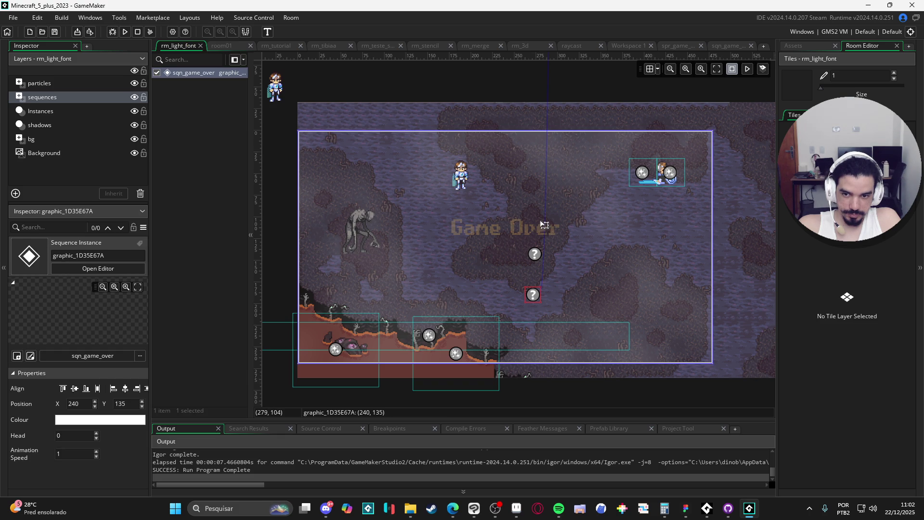
mouse_move(544, 225)
mouse_down()
mouse_move(562, 231)
mouse_move(542, 227)
mouse_move(546, 159)
mouse_move(544, 194)
mouse_up()
click(526, 89)
key(F5)
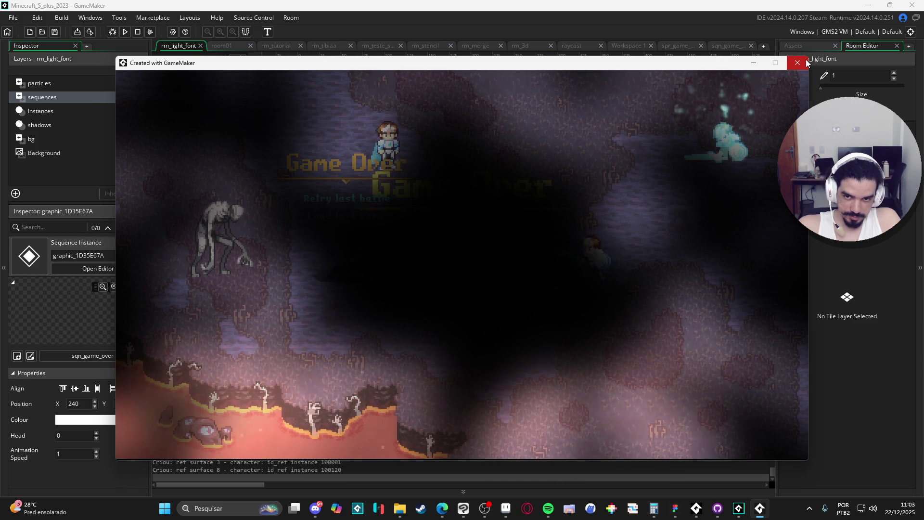
click(797, 63)
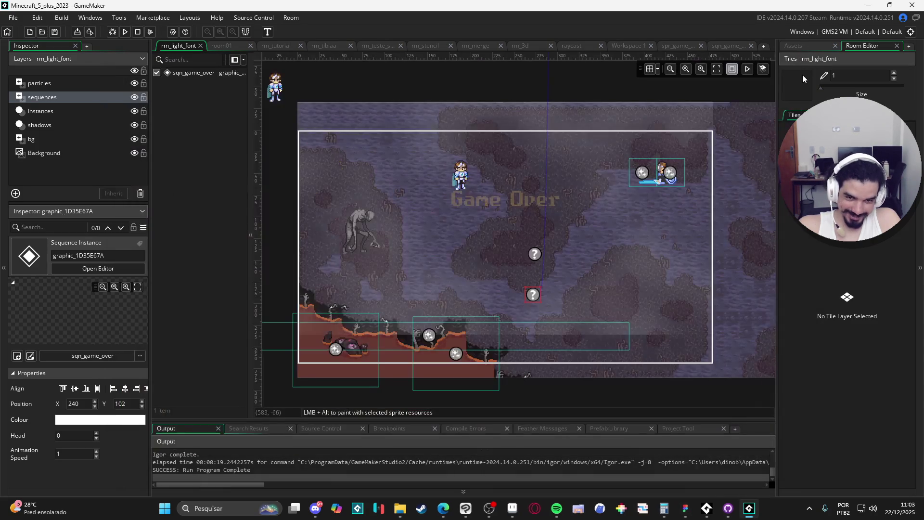
Play the sequence animation in the room preview, then open obj_game_over's Add Event list
click(572, 209)
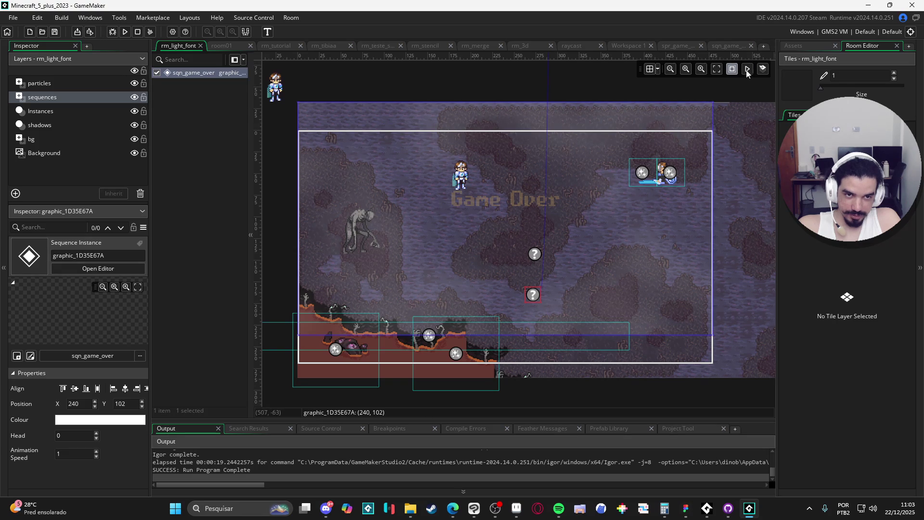
click(752, 69)
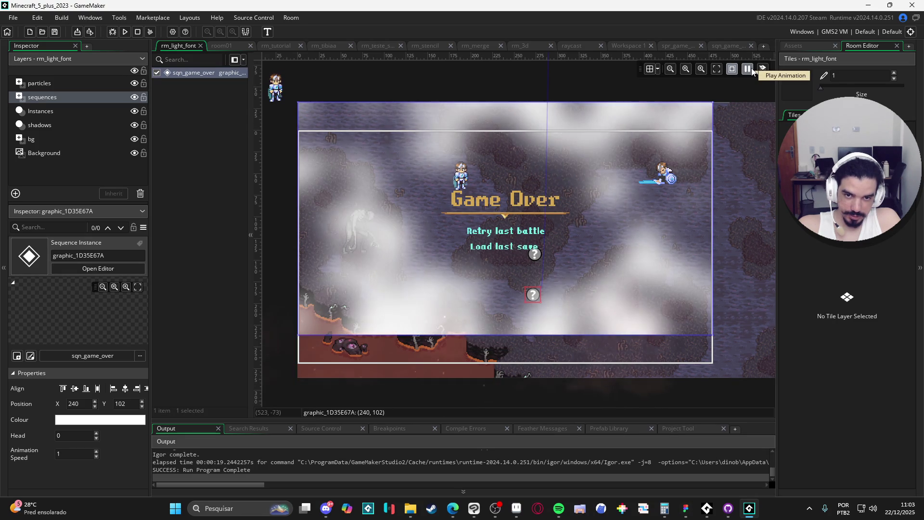
click(806, 48)
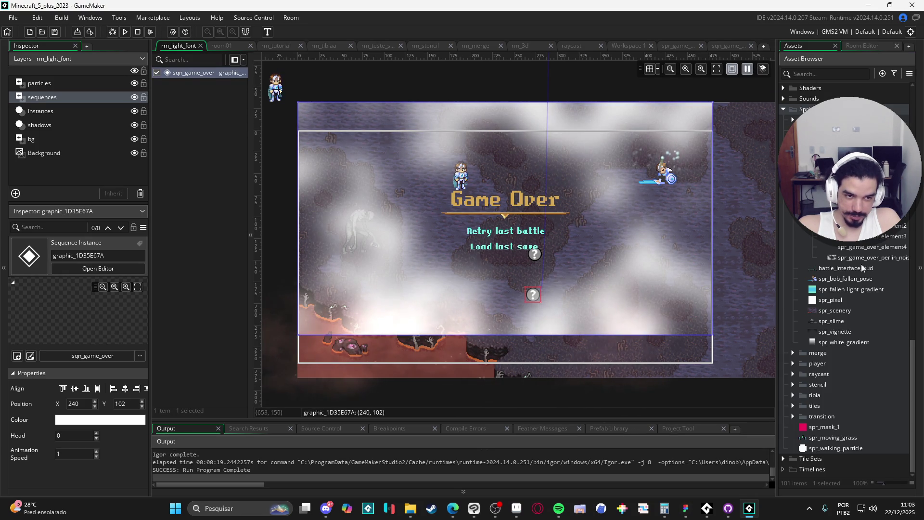
scroll(860, 358, up, 10)
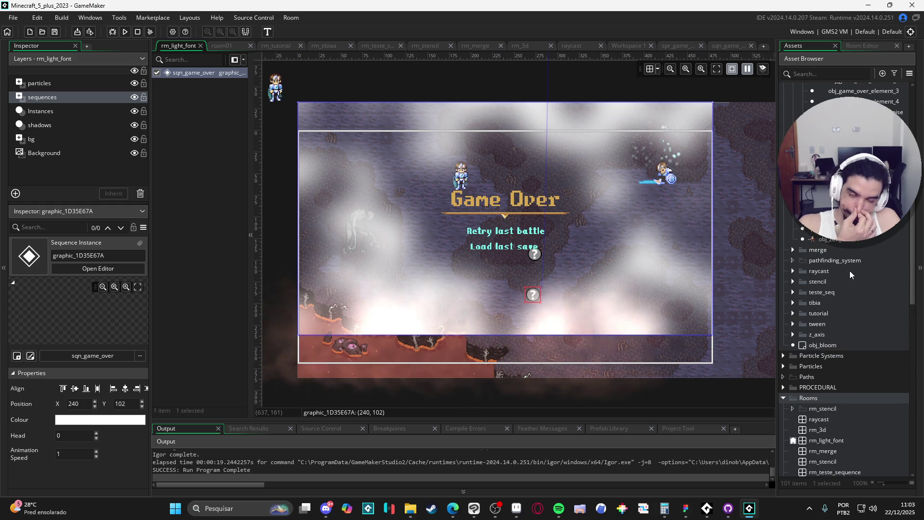
scroll(872, 238, up, 2)
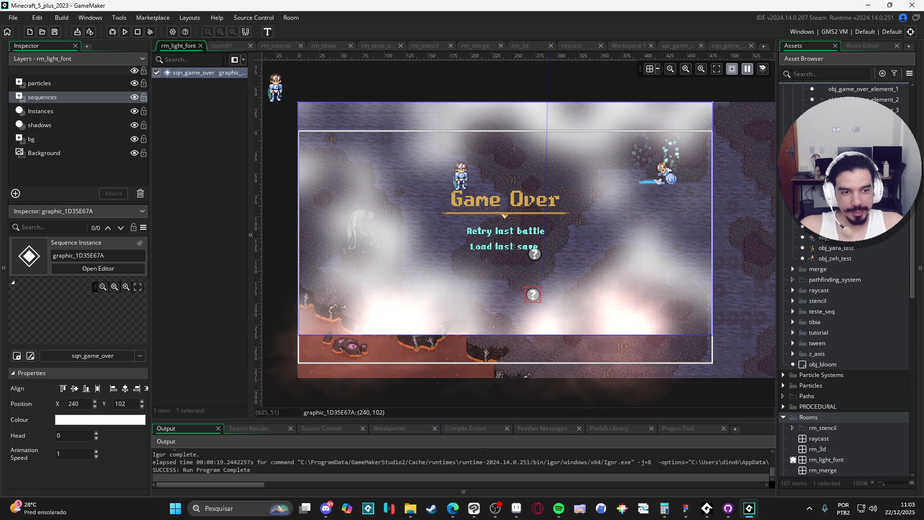
scroll(873, 238, up, 3)
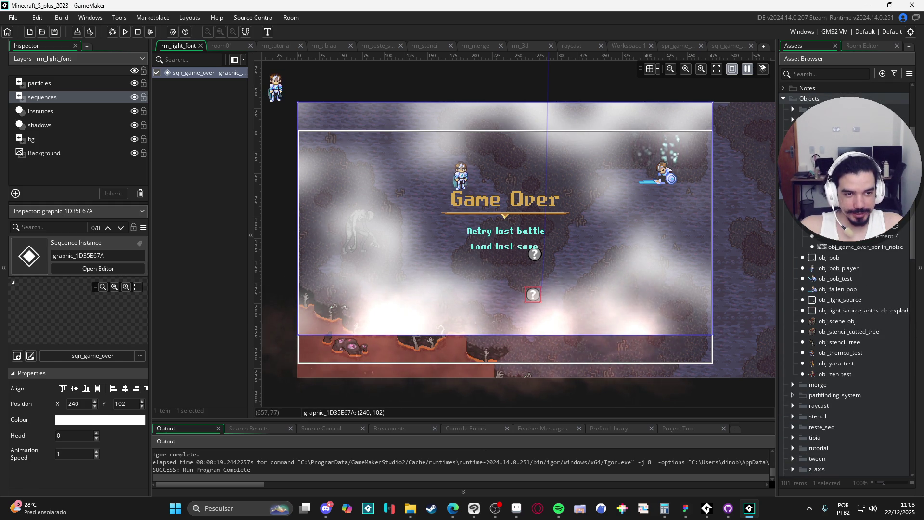
click(626, 45)
click(384, 219)
Add an empty Draw event to obj_game_over and test-run the game
mouse_move(438, 271)
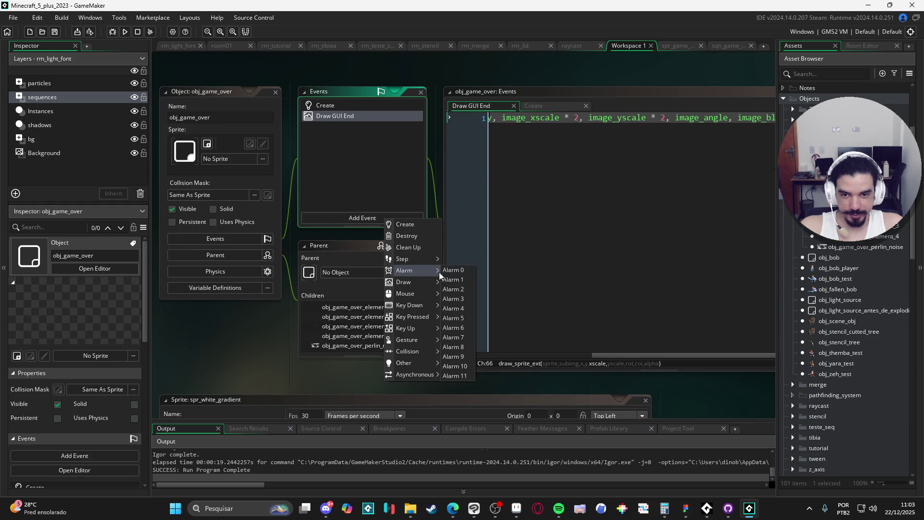
click(455, 284)
key(F5)
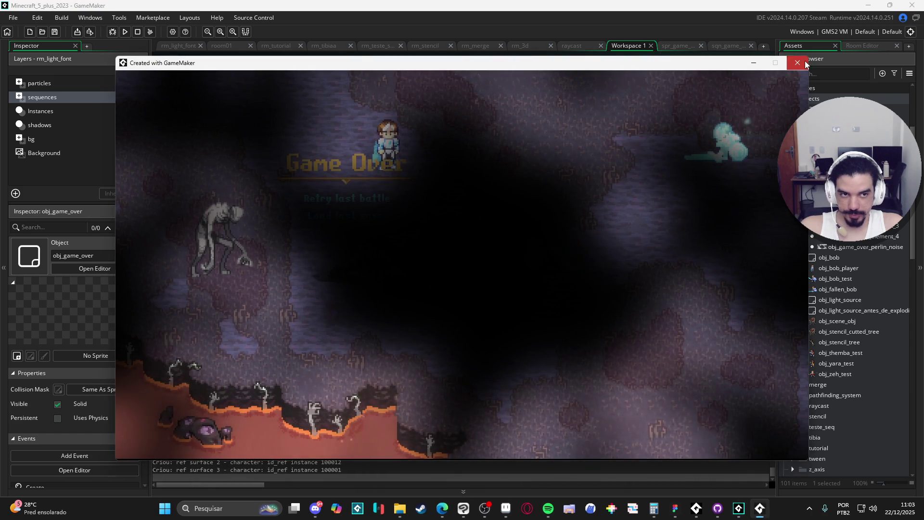
click(803, 61)
Move the perlin noise track within sqn_game_over and run the game again
scroll(850, 392, down, 5)
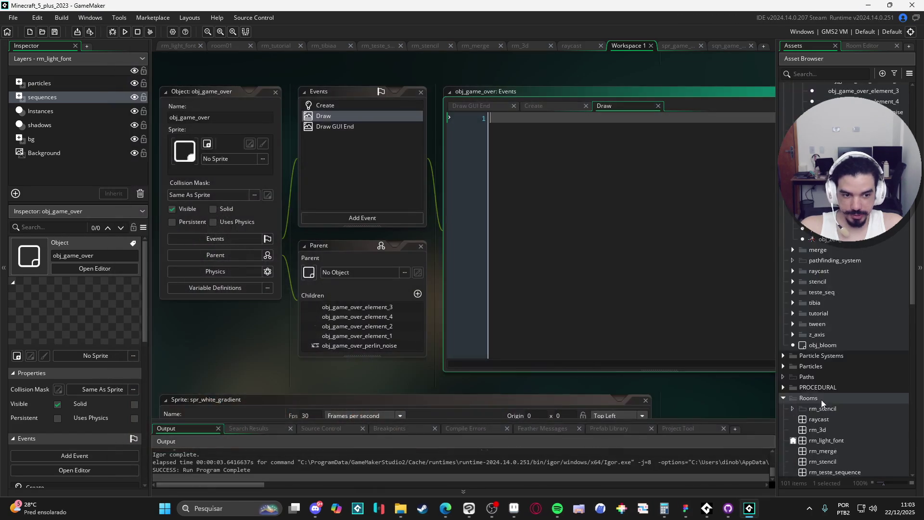
scroll(835, 319, down, 3)
double_click(839, 298)
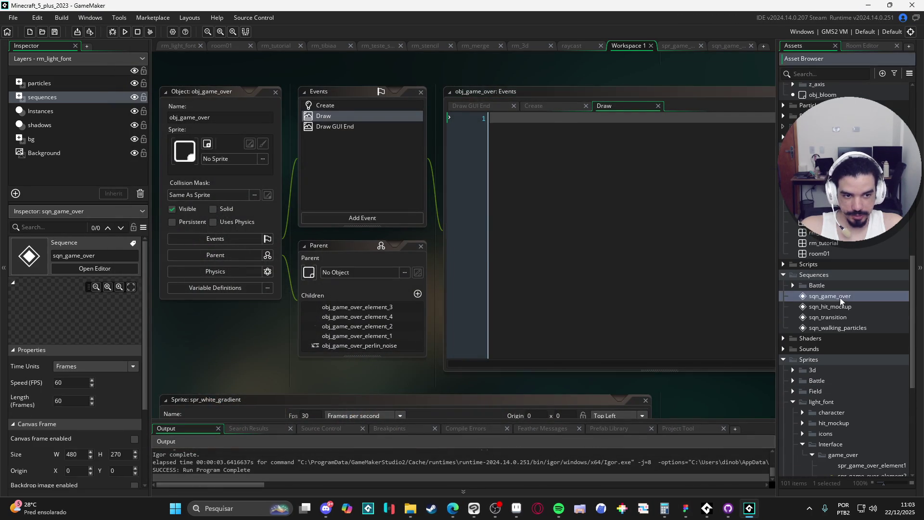
mouse_move(218, 325)
mouse_down()
mouse_move(230, 319)
mouse_move(225, 279)
mouse_up()
key(F5)
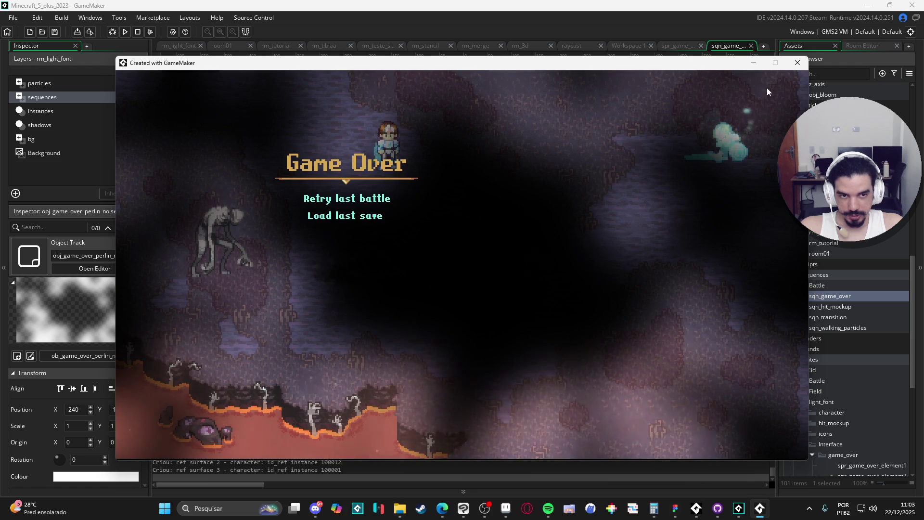
click(797, 63)
Reopen obj_game_over from the asset list
scroll(852, 313, up, 5)
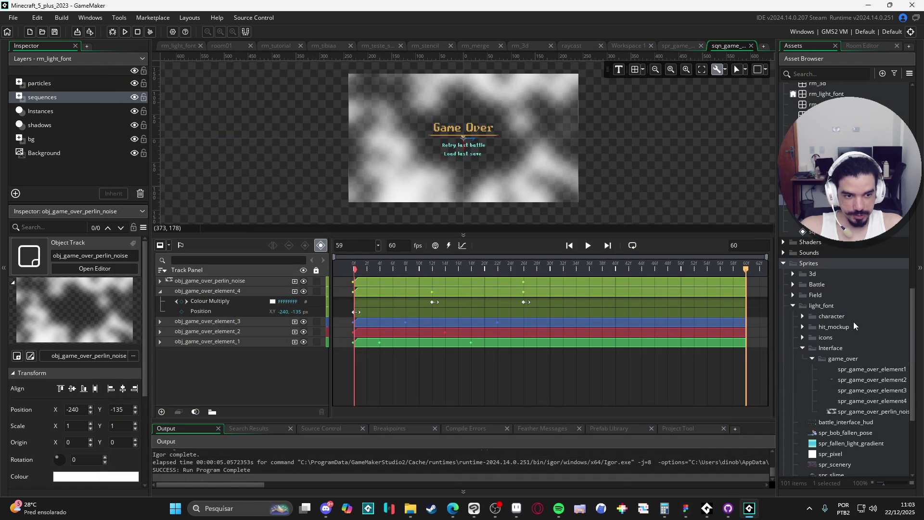
scroll(847, 289, up, 5)
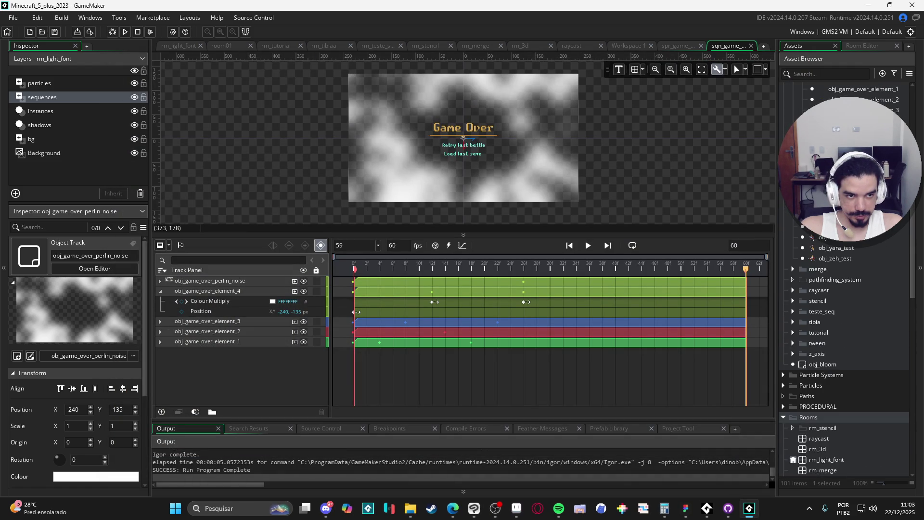
double_click(838, 214)
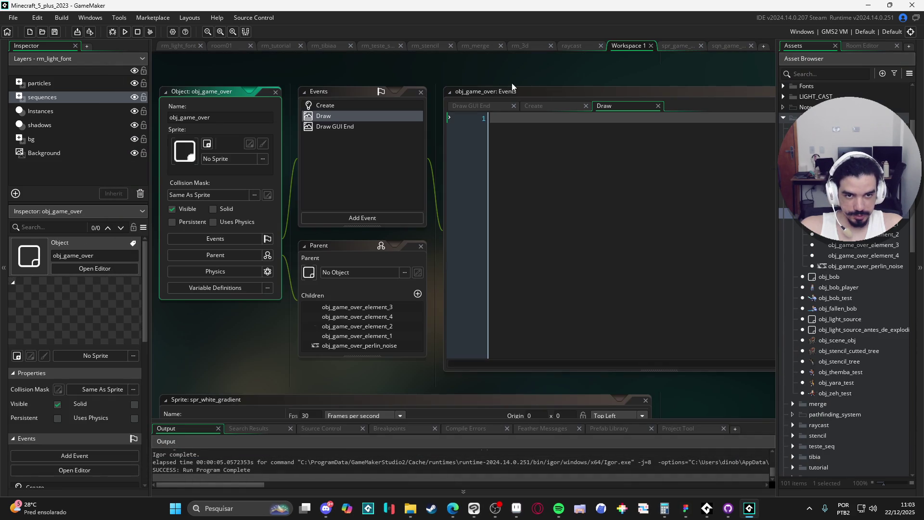
Change the Draw GUI End multipliers from * 2 to * 3 and test-run the game
click(332, 126)
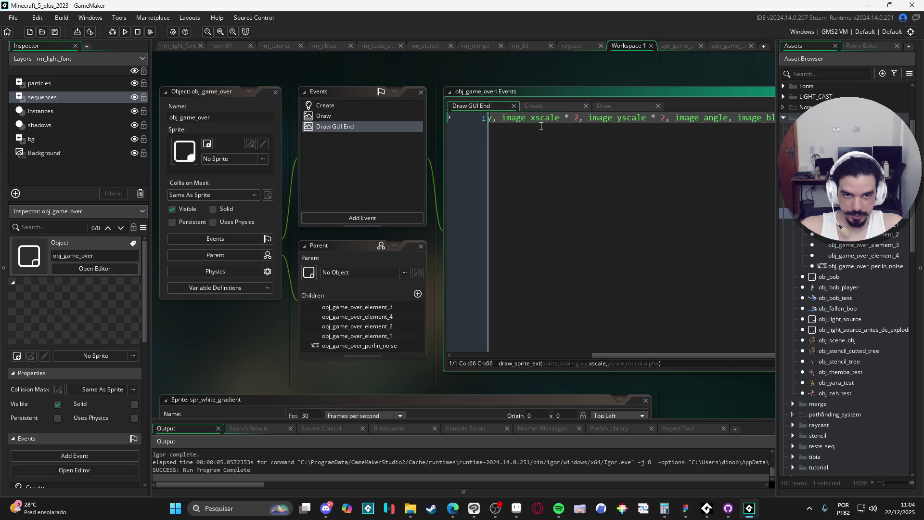
text(3)
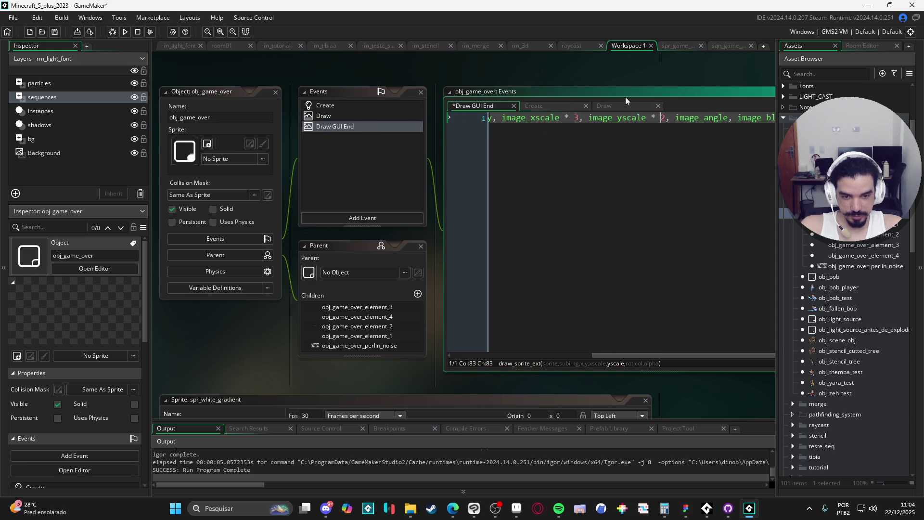
key(Delete)
text(3)
key(F5)
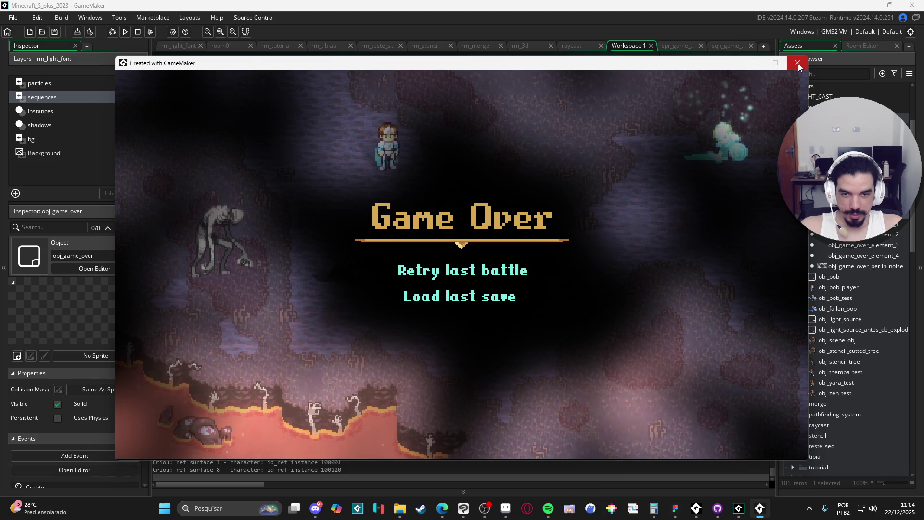
click(798, 64)
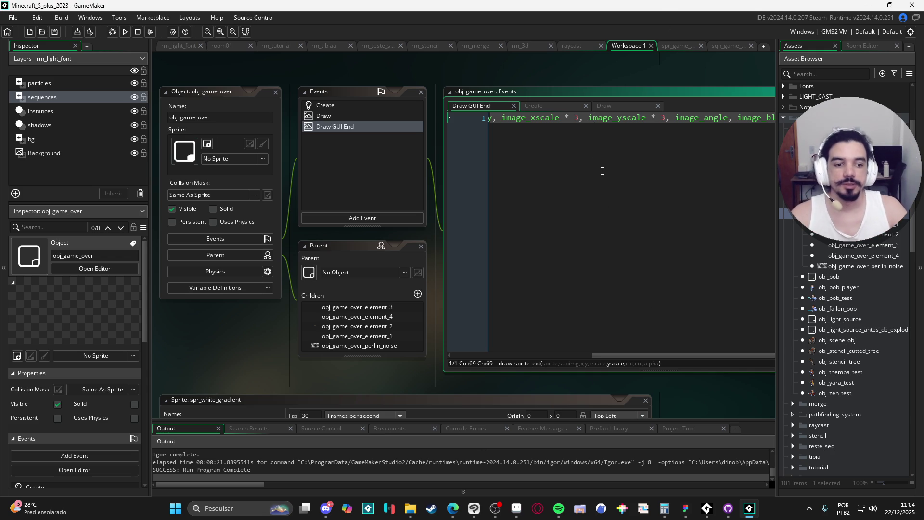
Resize and pan the code window in the workspace, and select obj_game_over_element_2
drag(340, 356, 218, 363)
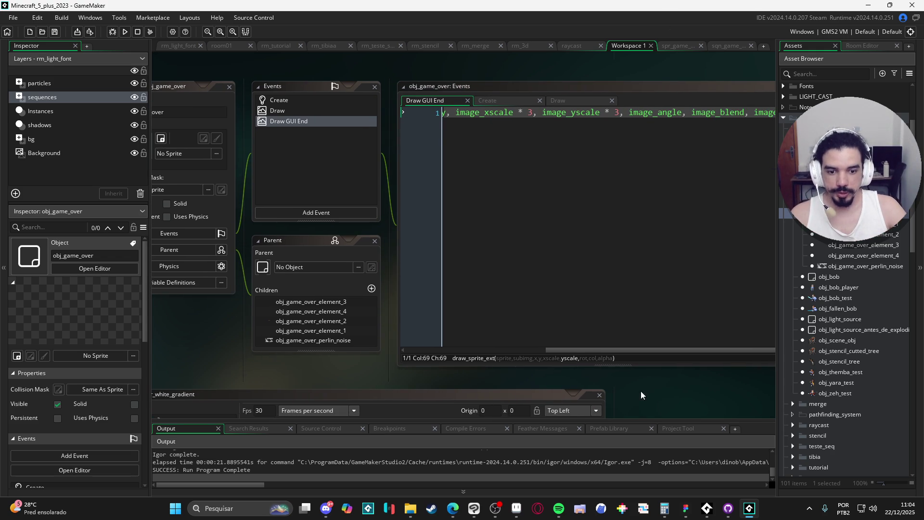
drag(764, 369, 629, 373)
drag(272, 380, 389, 386)
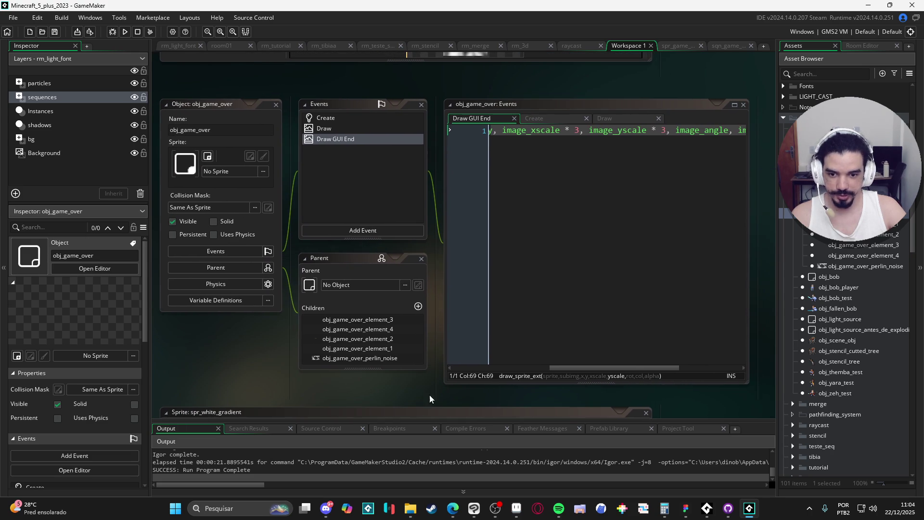
click(866, 234)
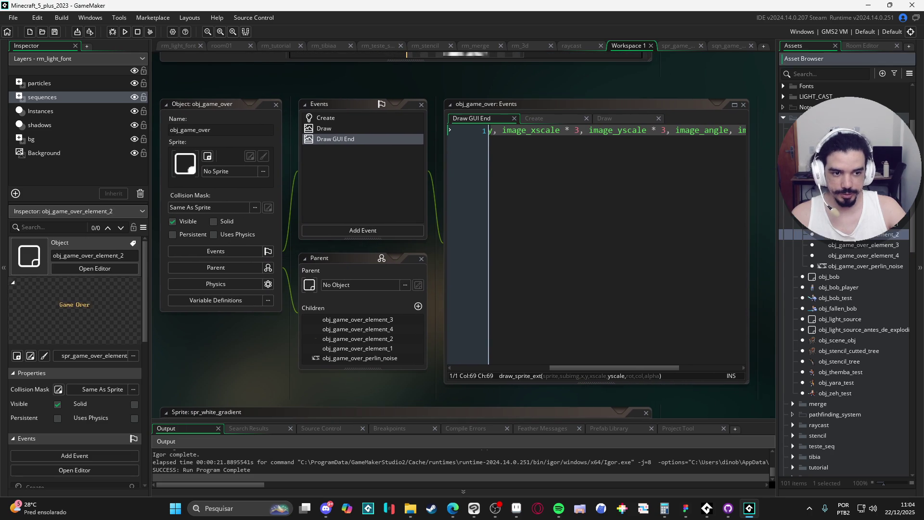
drag(261, 388, 276, 389)
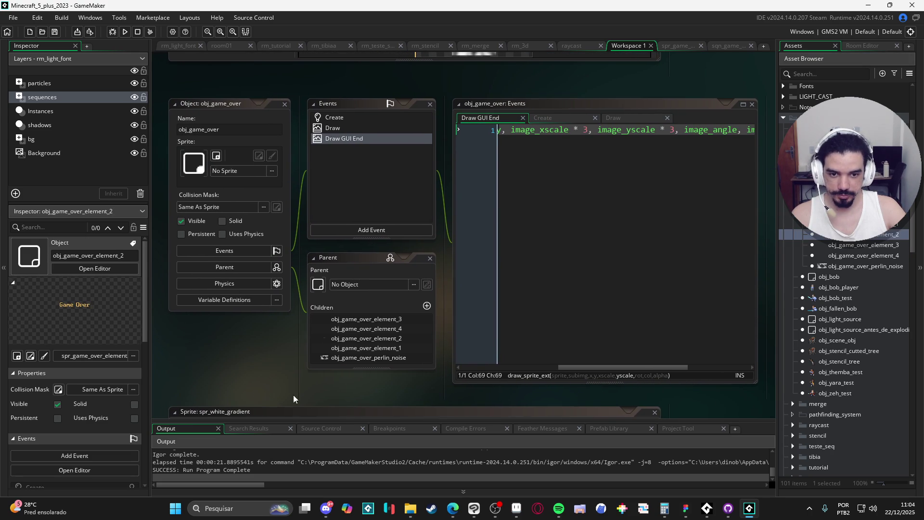
drag(563, 368, 438, 365)
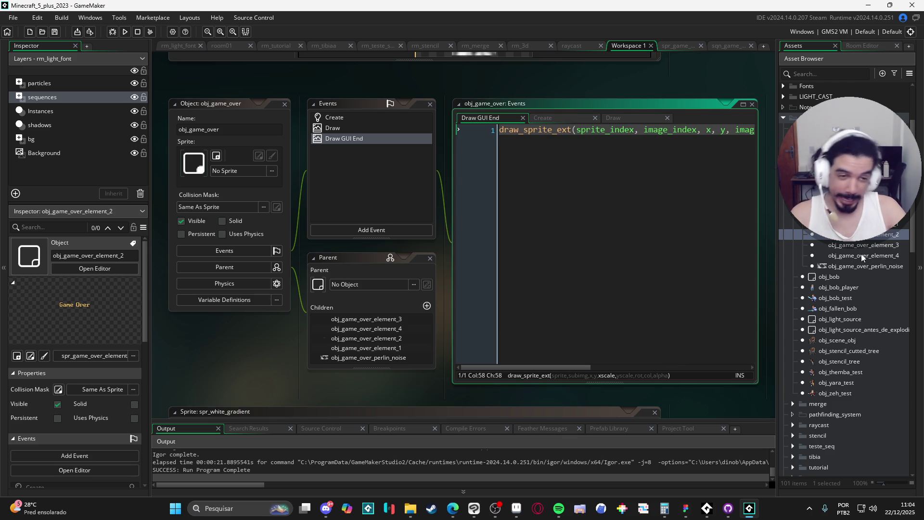
scroll(833, 260, down, 10)
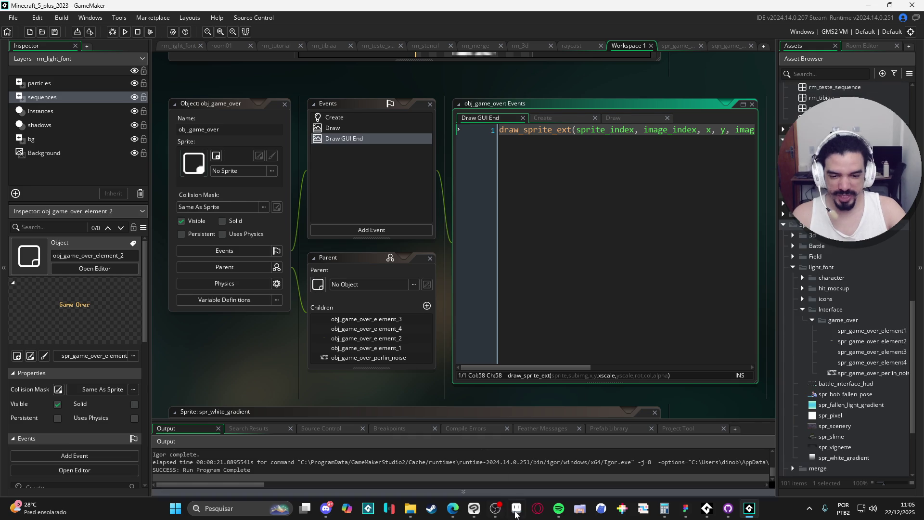
In Aseprite, zoom in on the Game Over menu in the interface mockup
click(514, 508)
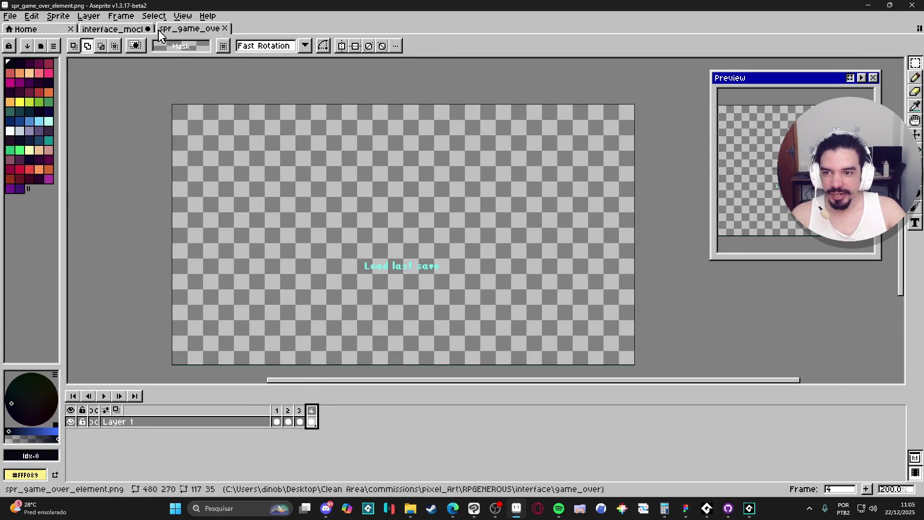
click(112, 29)
scroll(409, 217, up, 3)
key(v)
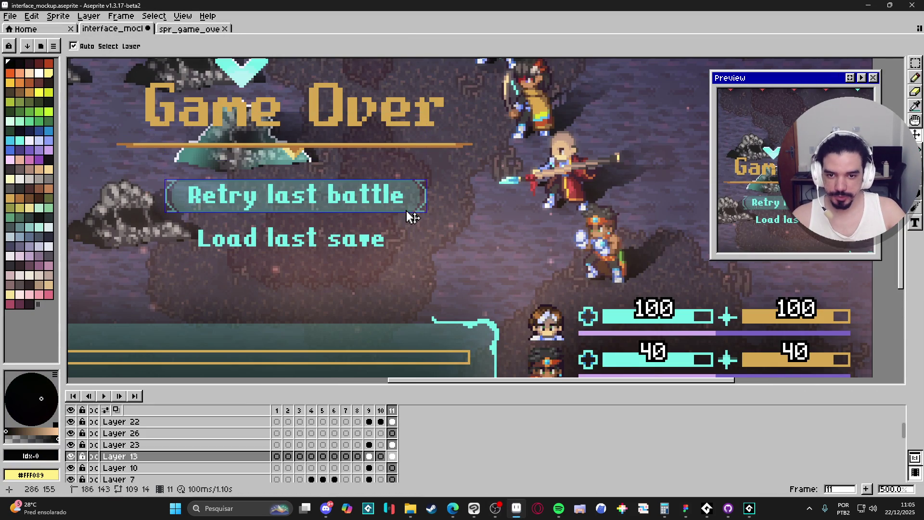
scroll(414, 217, down, 5)
scroll(429, 212, up, 5)
scroll(439, 212, down, 1)
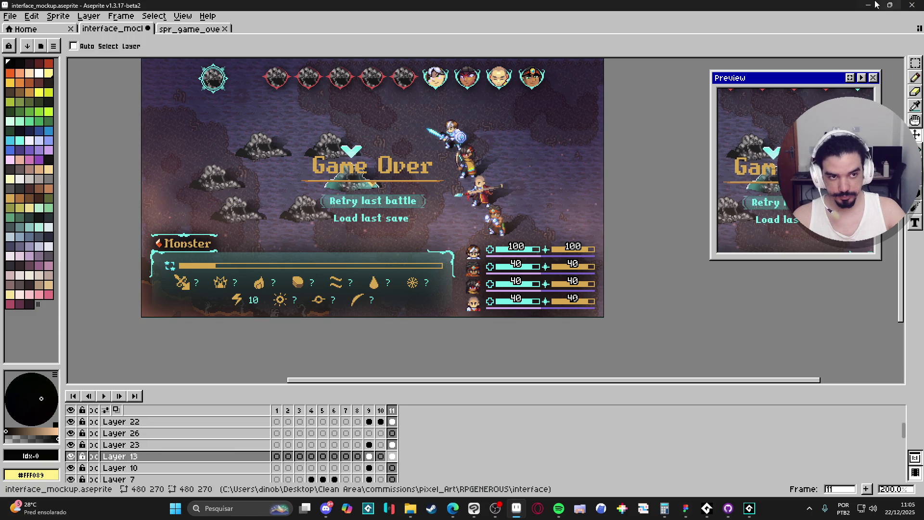
Create a new blank sprite and paste the copied highlight box into it
click(14, 16)
click(23, 31)
click(433, 360)
key(ctrl+v)
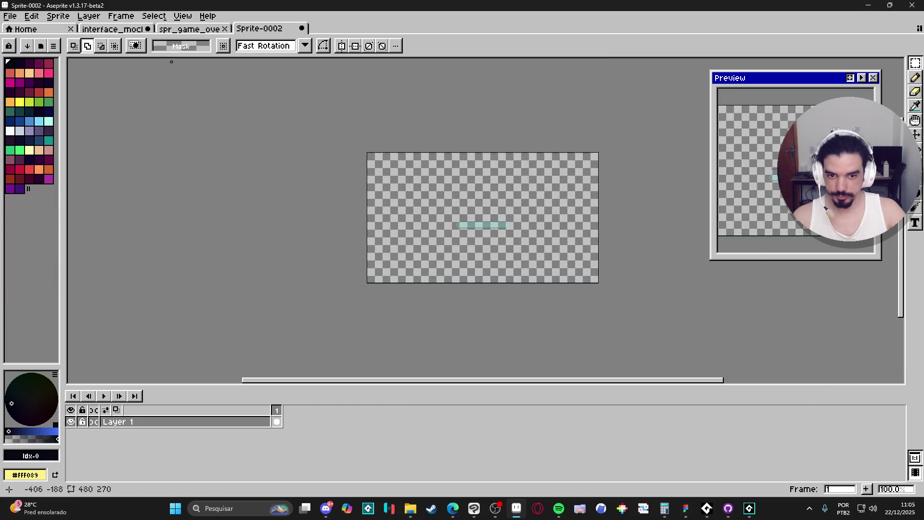
Save it as spr_game_over_element5.png, a PNG in the game_over folder
click(10, 16)
click(34, 75)
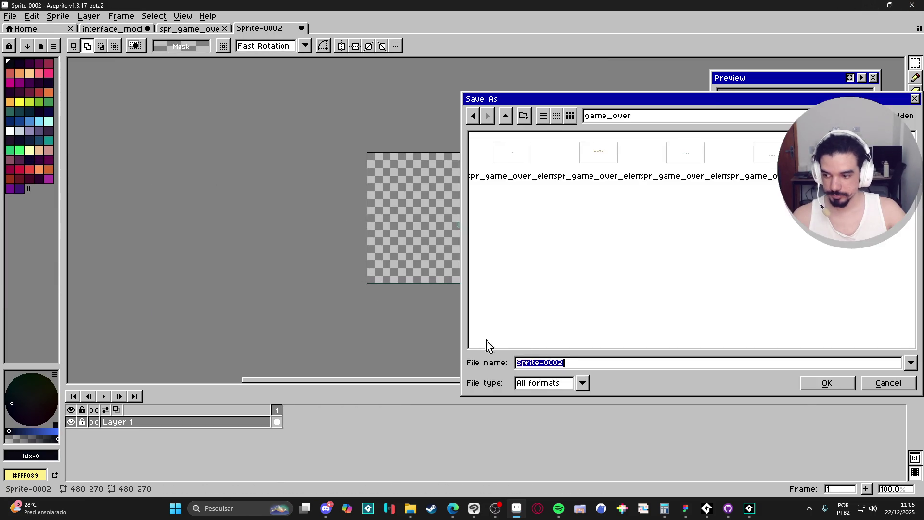
click(539, 383)
click(549, 340)
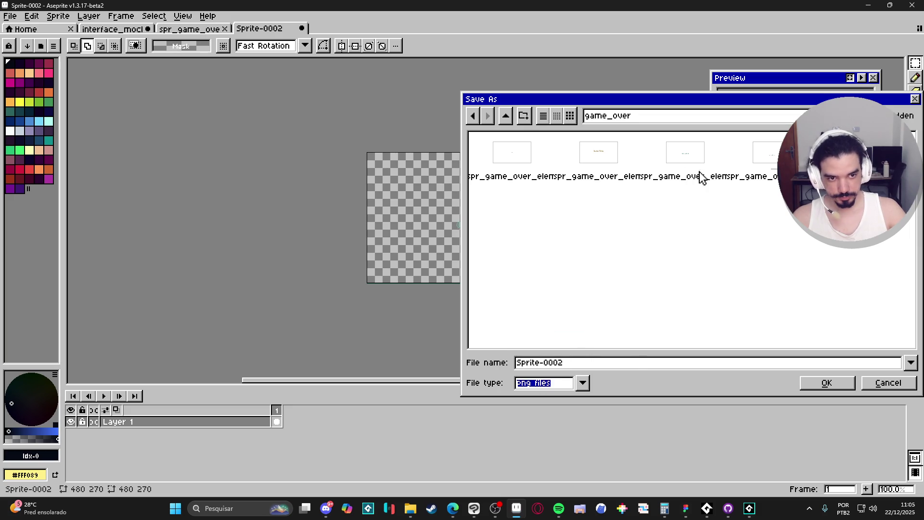
click(761, 153)
click(675, 169)
click(625, 164)
click(529, 167)
click(581, 165)
click(649, 160)
click(760, 152)
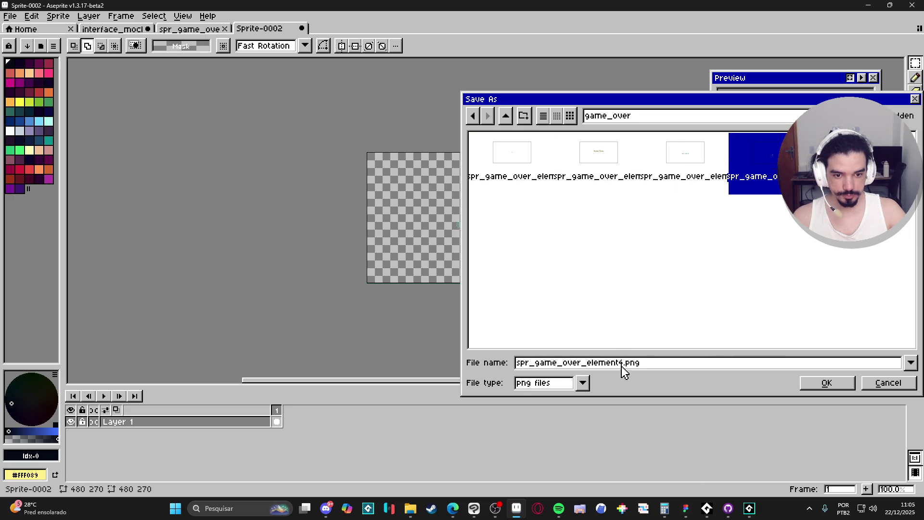
key(BackSpace)
text(5)
click(827, 383)
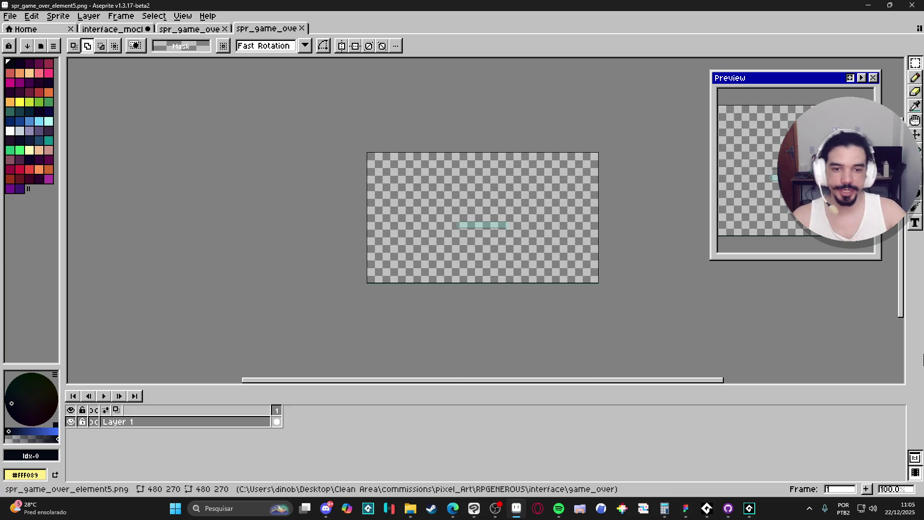
click(871, 5)
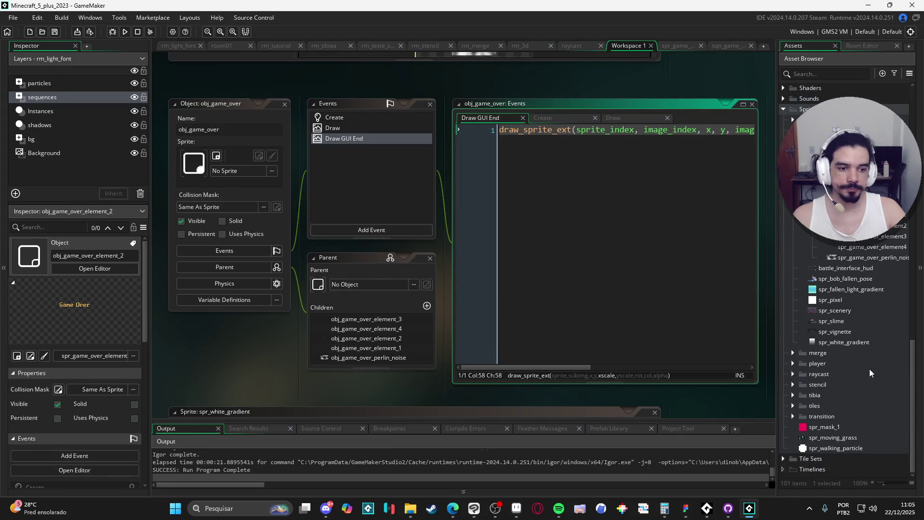
Import the new sprite and name it spr_game_over_element5
mouse_move(411, 511)
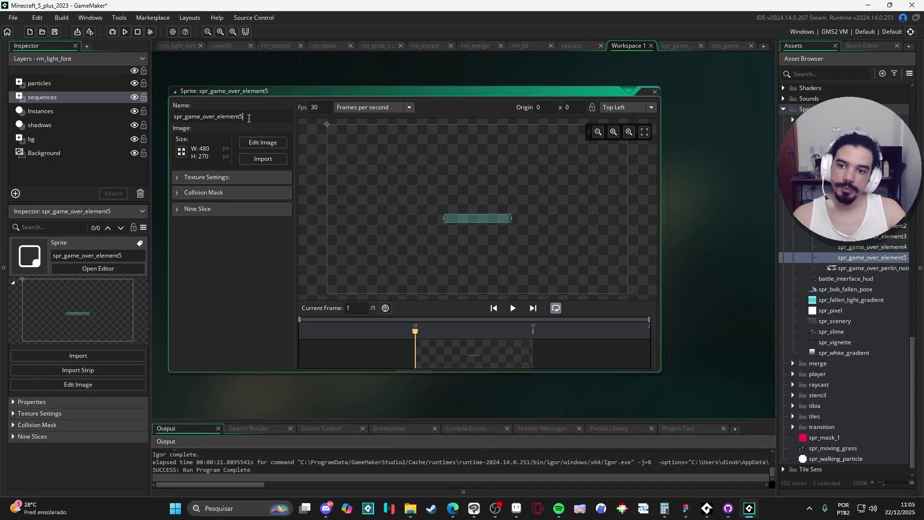
double_click(249, 118)
scroll(864, 260, up, 15)
scroll(868, 239, up, 5)
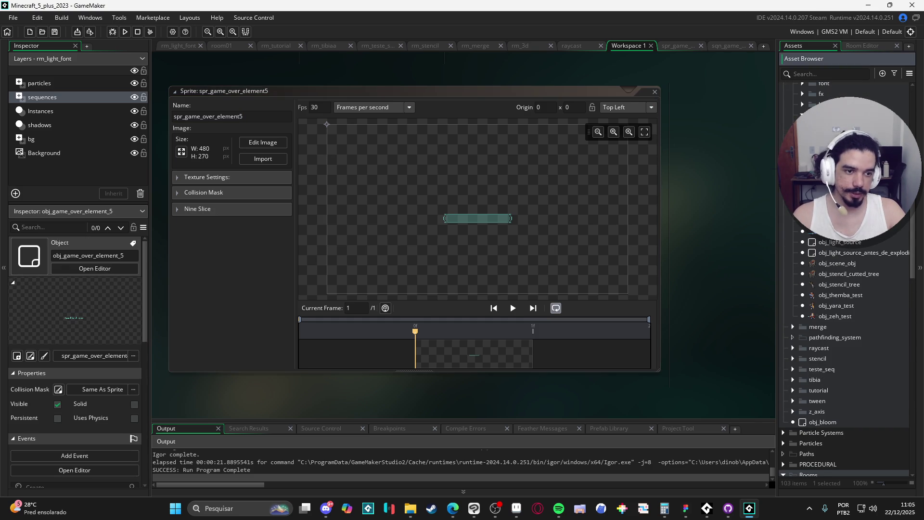
scroll(863, 326, down, 10)
scroll(867, 352, down, 5)
Give obj_game_over_element_5 the spr_game_over_element5 sprite and review its events inherited from obj_game_over
drag(885, 317, 233, 174)
click(394, 115)
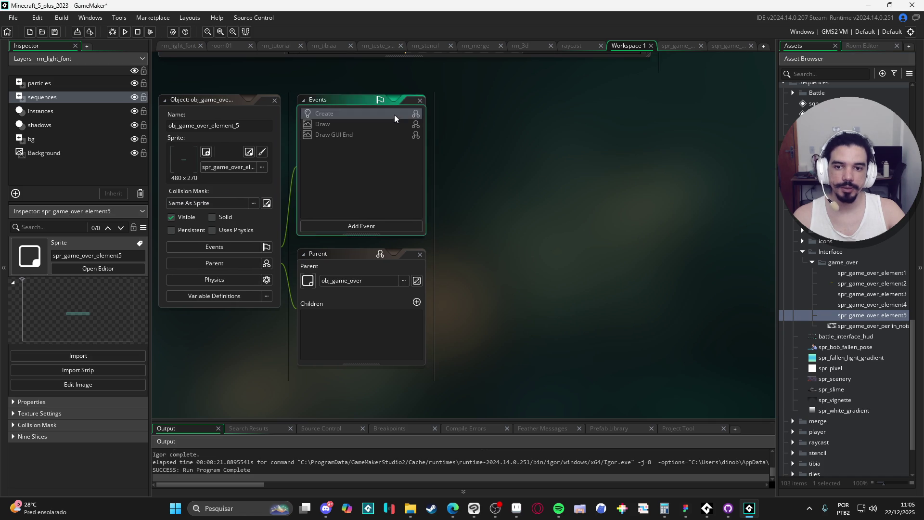
click(354, 124)
click(354, 135)
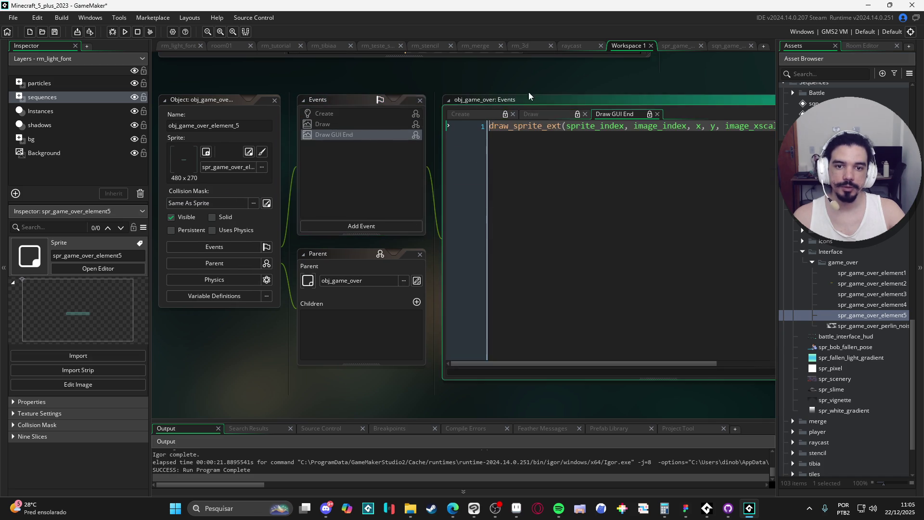
click(727, 46)
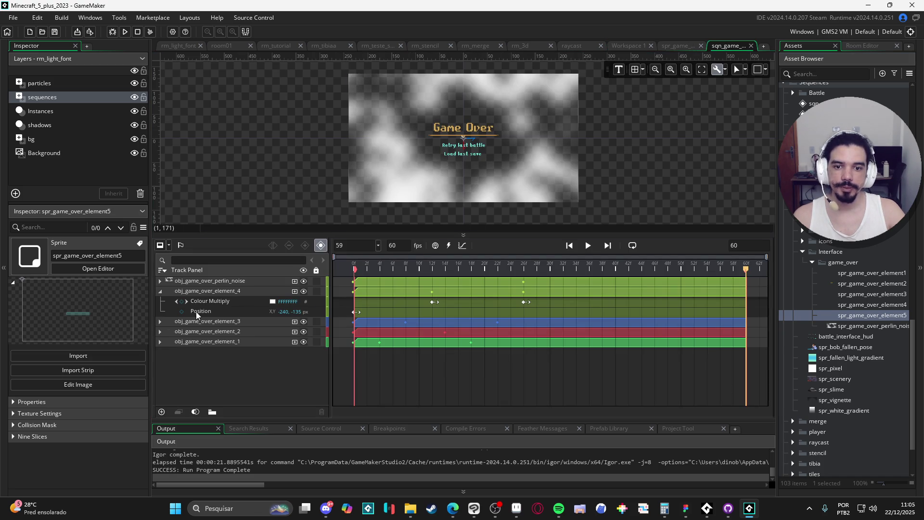
Add obj_game_over_element_5 as a new track in sqn_game_over
scroll(859, 299, up, 6)
scroll(858, 299, up, 10)
mouse_move(847, 193)
mouse_down()
mouse_move(223, 408)
mouse_move(290, 366)
mouse_up()
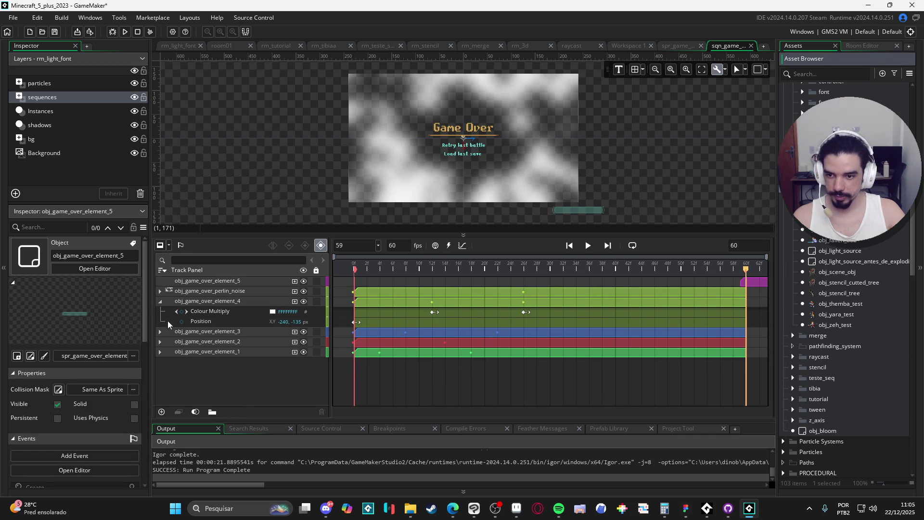
Move the element_5 track between element_3 and element_2, then test-run the game
click(204, 321)
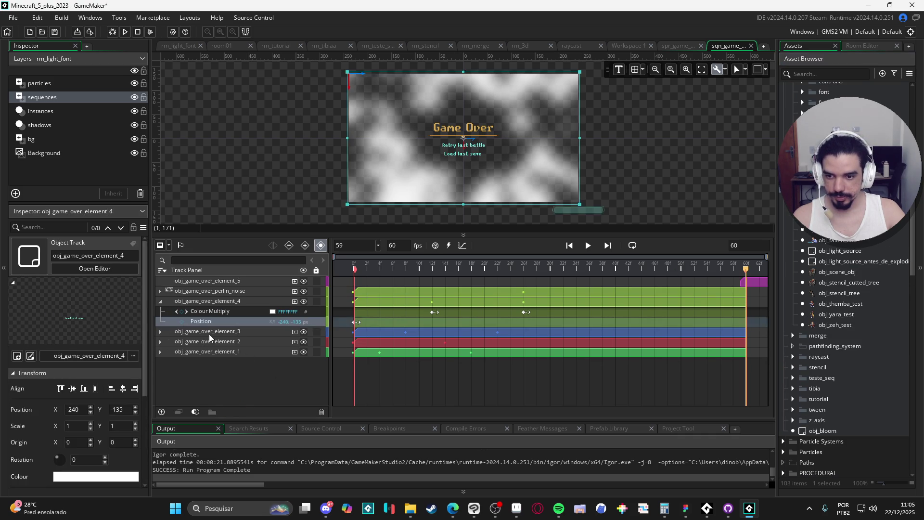
click(238, 281)
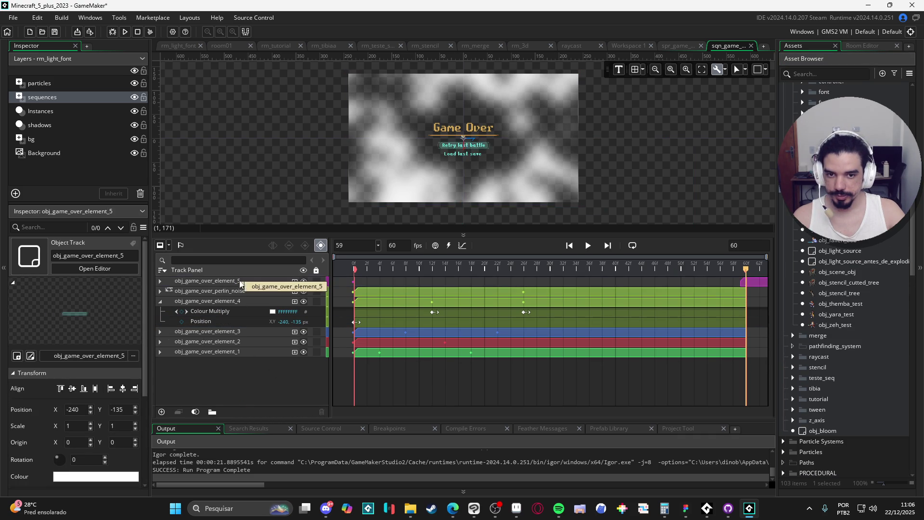
mouse_move(212, 280)
mouse_down()
mouse_move(224, 281)
mouse_move(206, 339)
mouse_up()
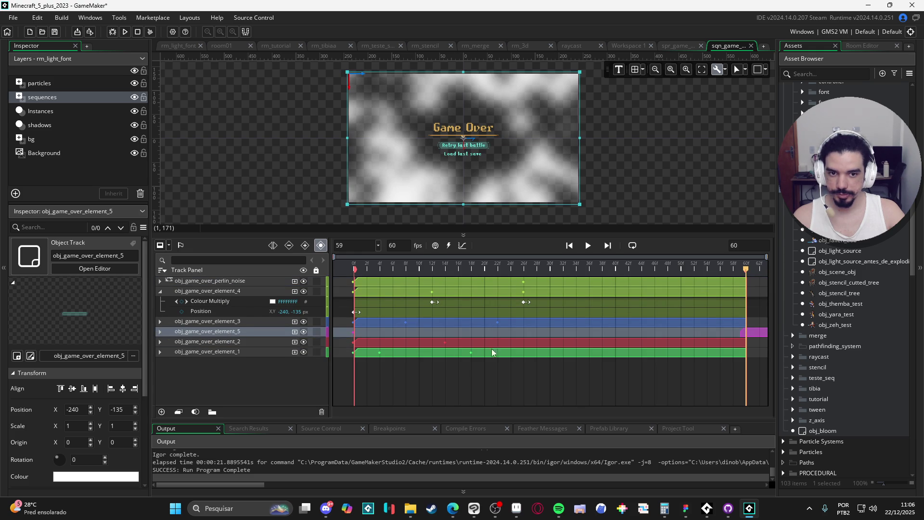
key(F5)
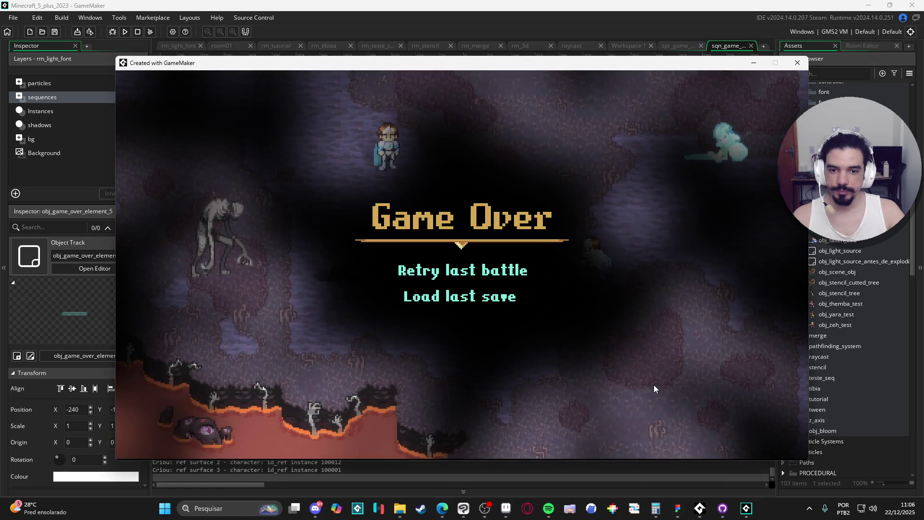
Stretch element_5's clip to 60 frames and copy element_3's Colour Multiply track
click(797, 63)
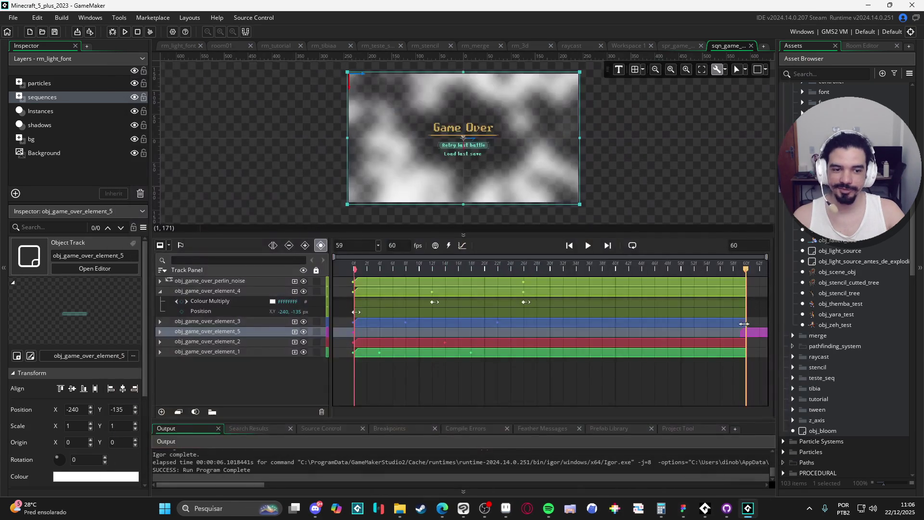
drag(760, 336, 745, 332)
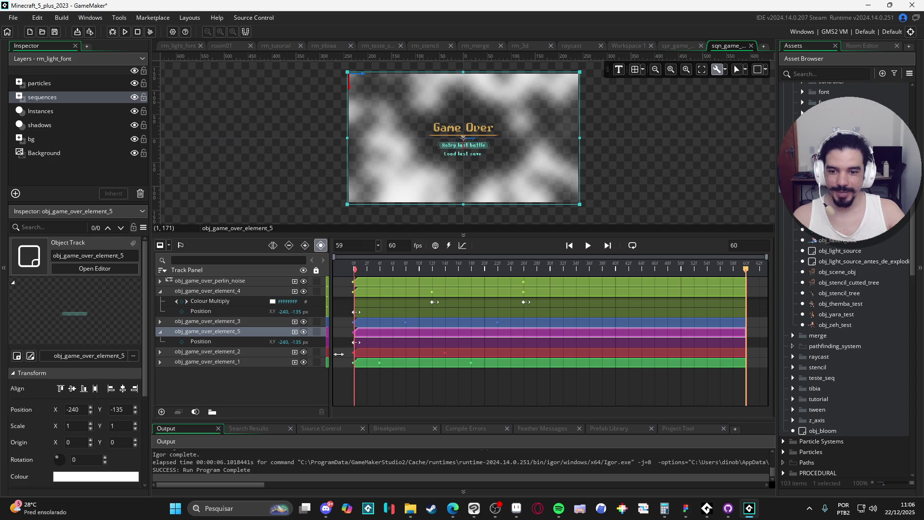
click(160, 321)
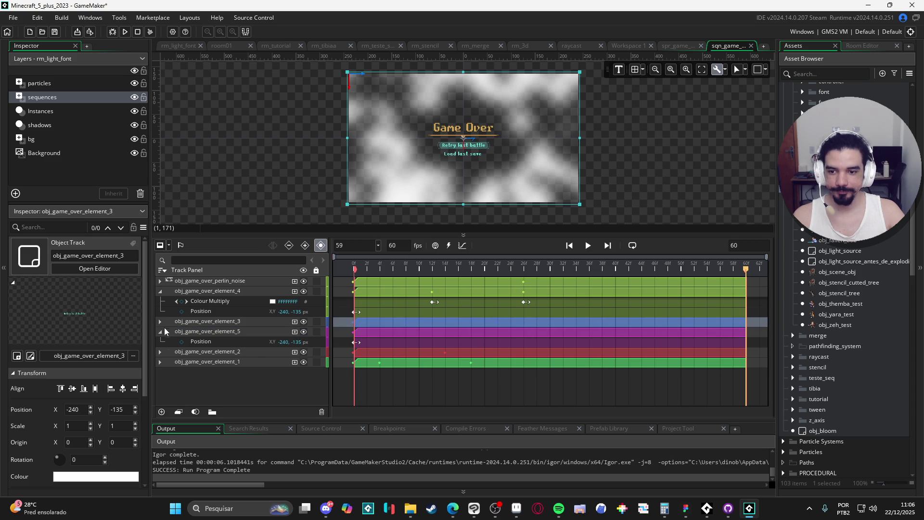
click(160, 322)
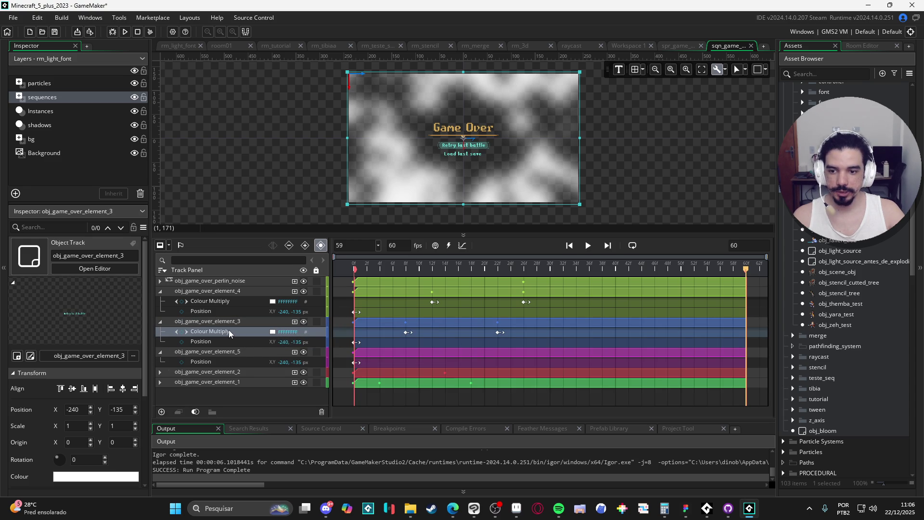
Paste the Colour Multiply animation onto element_5 and test-run the game
click(214, 352)
key(ctrl+v)
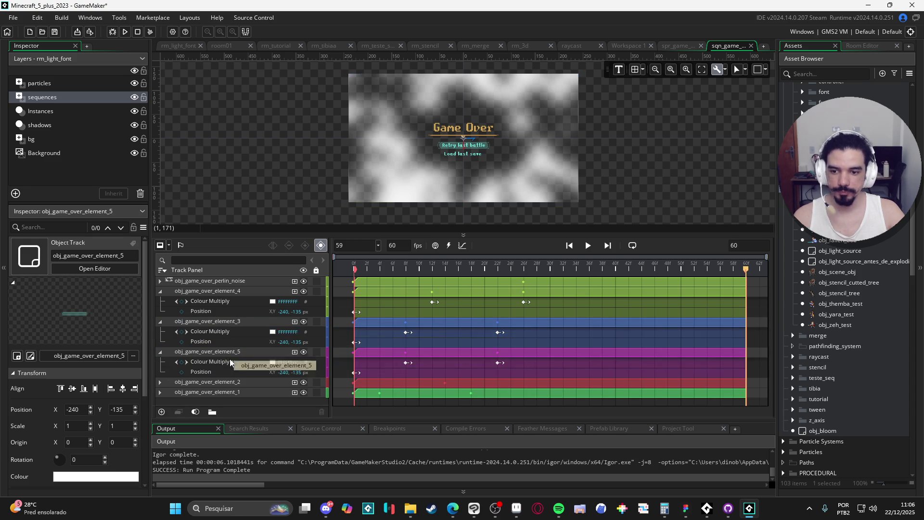
key(F5)
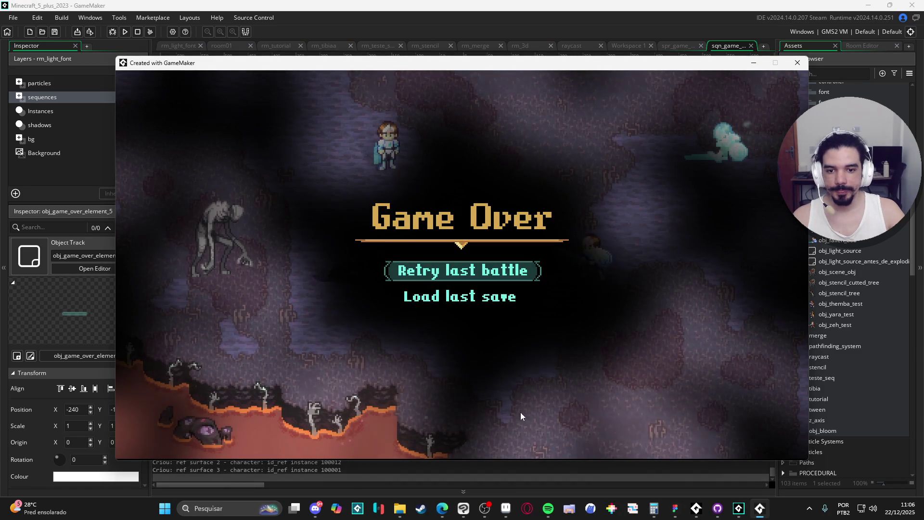
click(804, 62)
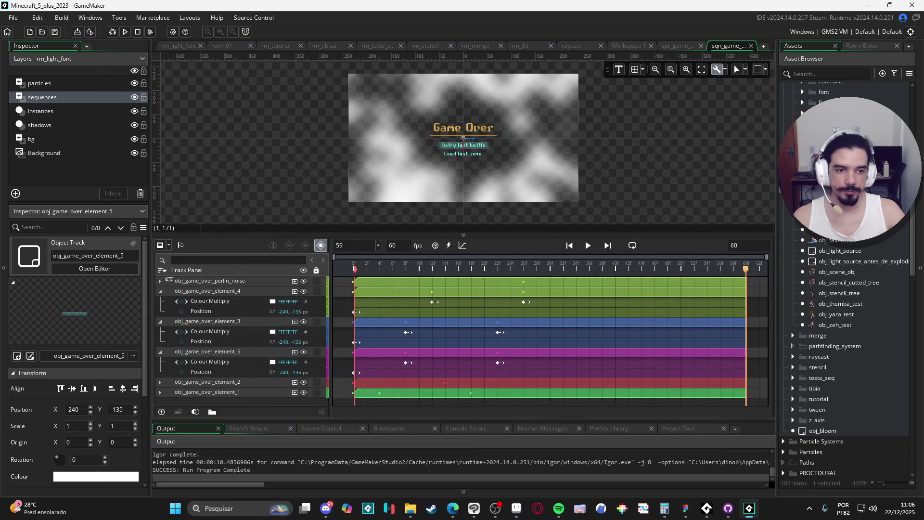
Open the Draw GUI End event code of obj_light_source
scroll(790, 103, up, 3)
scroll(845, 279, up, 3)
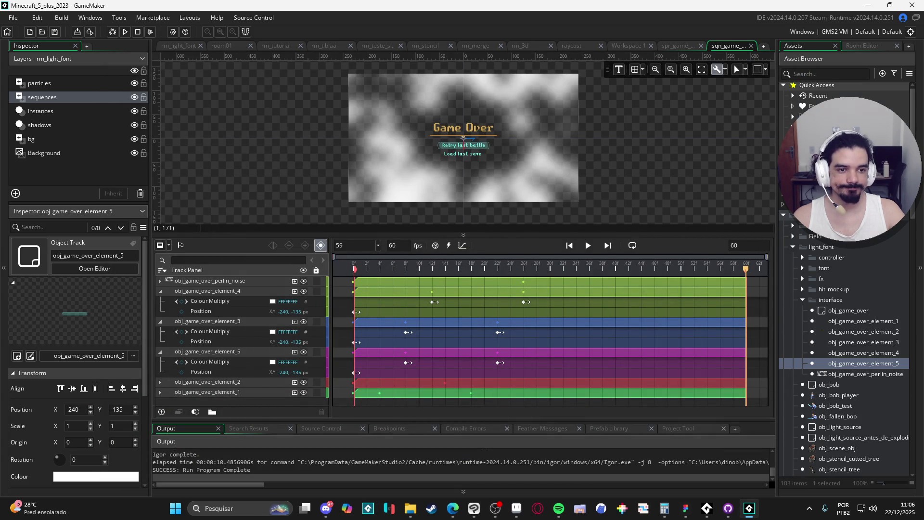
scroll(845, 279, down, 3)
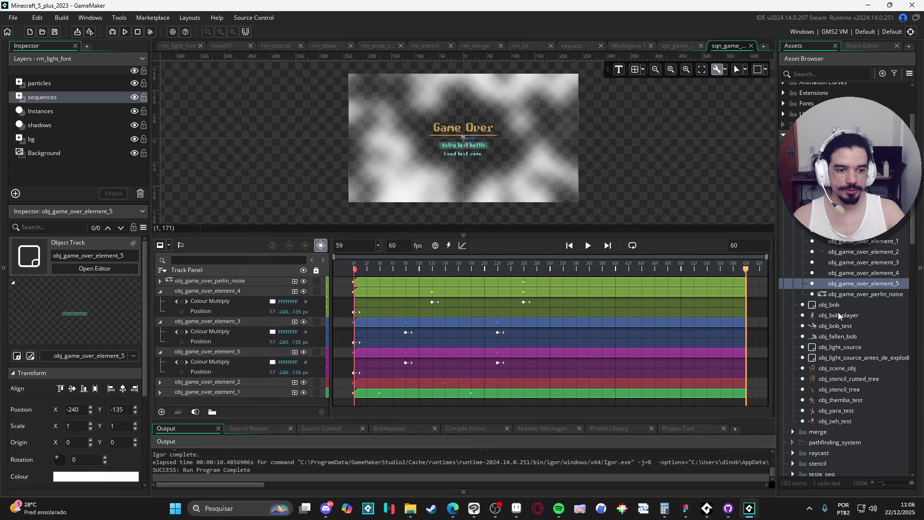
double_click(840, 347)
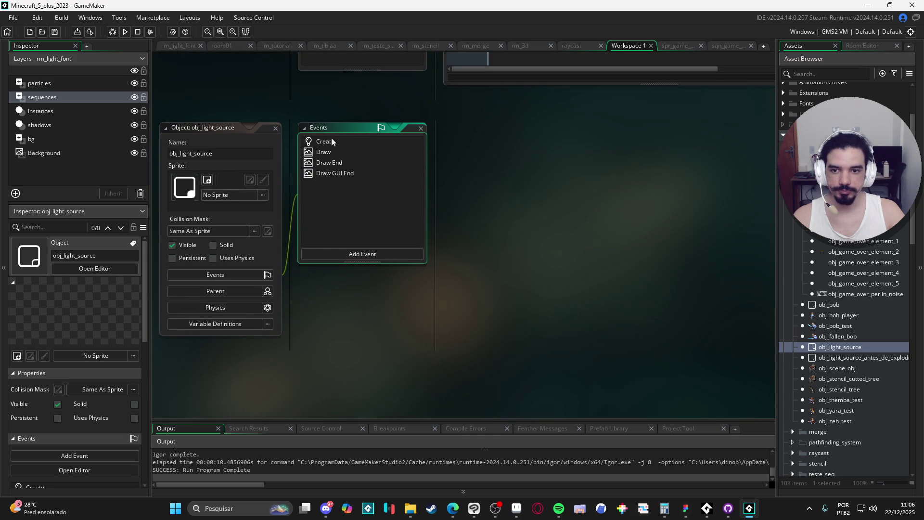
click(341, 174)
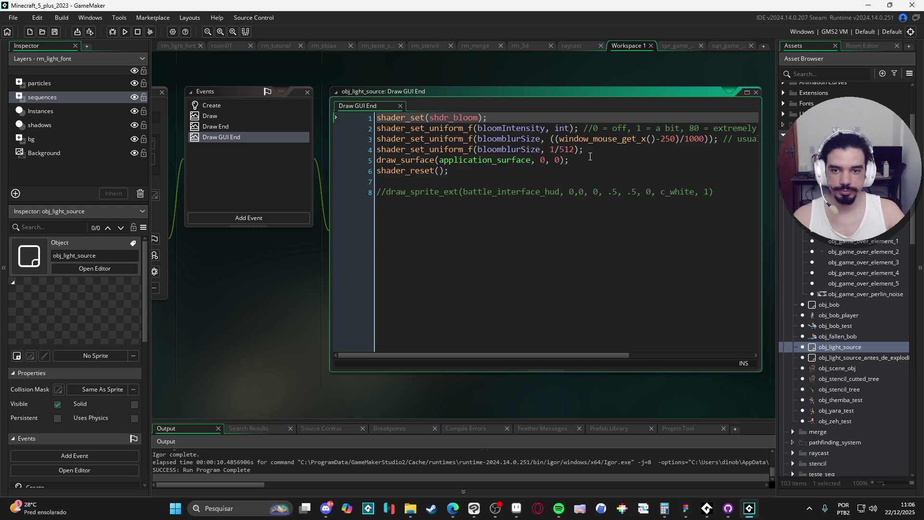
Start a new line 5 after the bloom settings with 'shader_set('
click(598, 152)
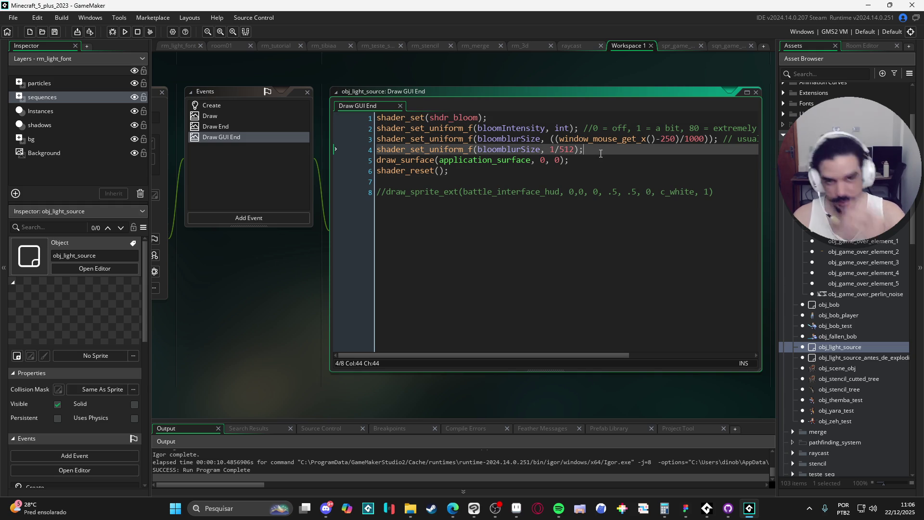
key(Return)
text(sha)
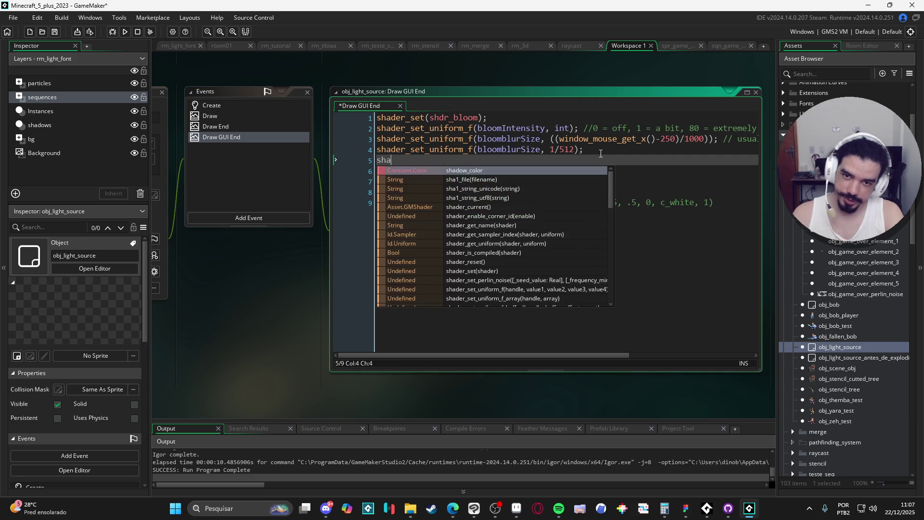
text(der_set)
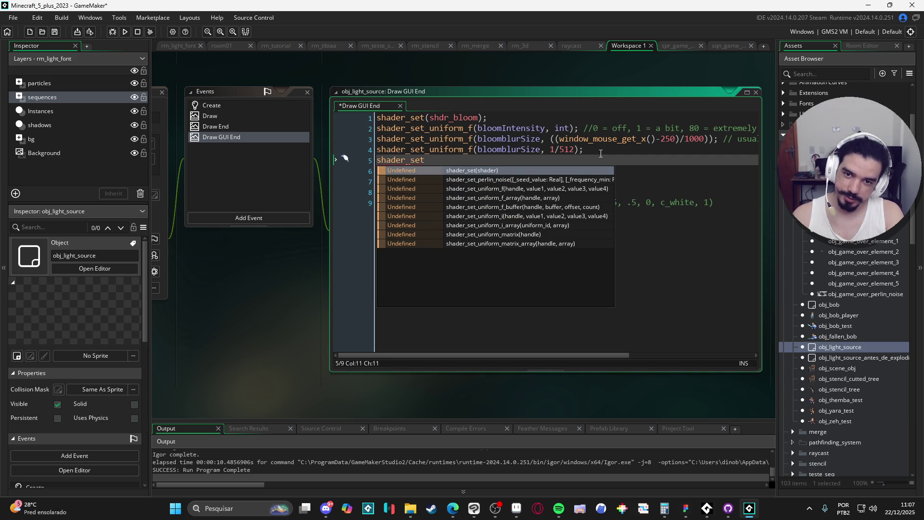
text(()
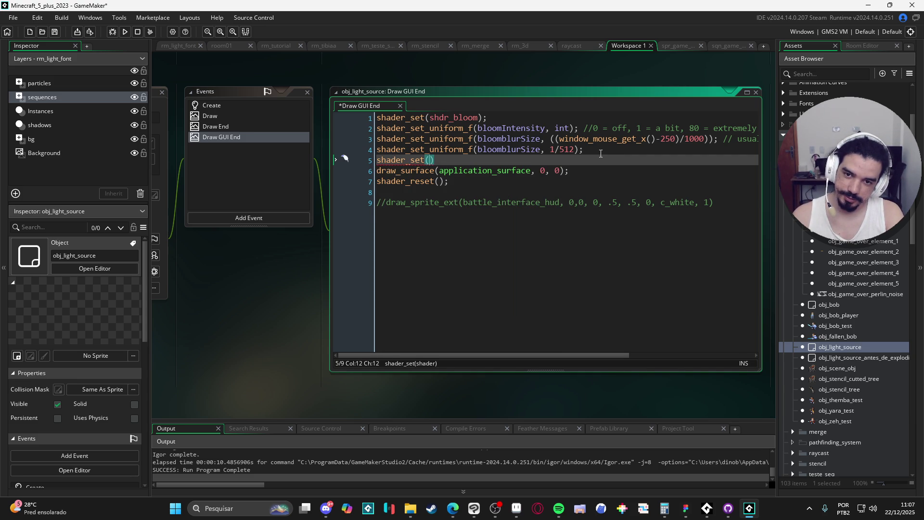